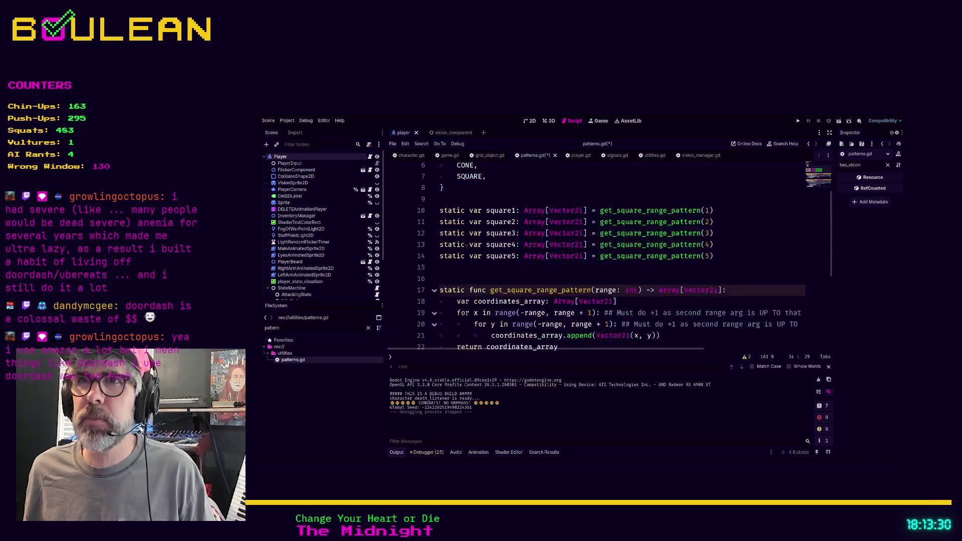
- Declare static var circle1 as Array[Vector2i] = get_circle_range_pattern(1) below the square patterns
left_click(542, 283)
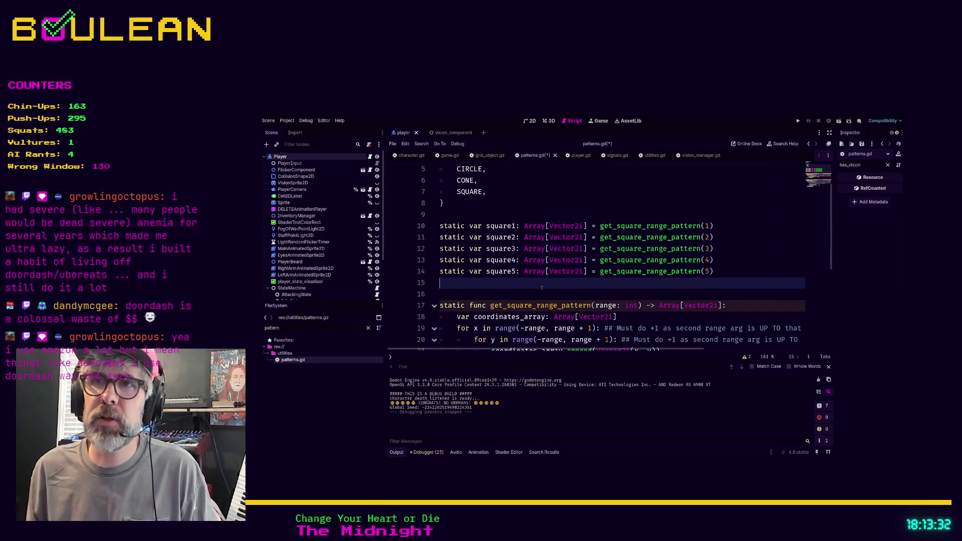
type("static ")
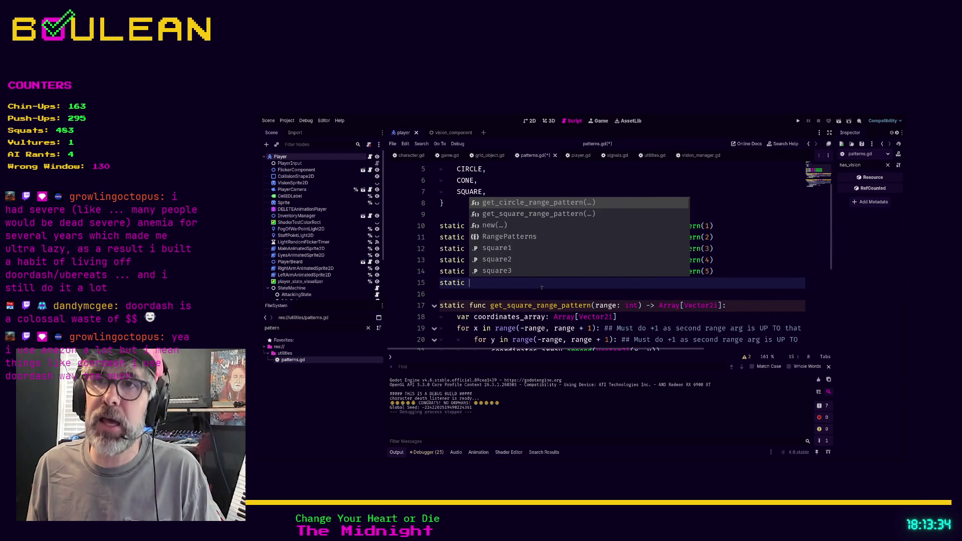
type("var ")
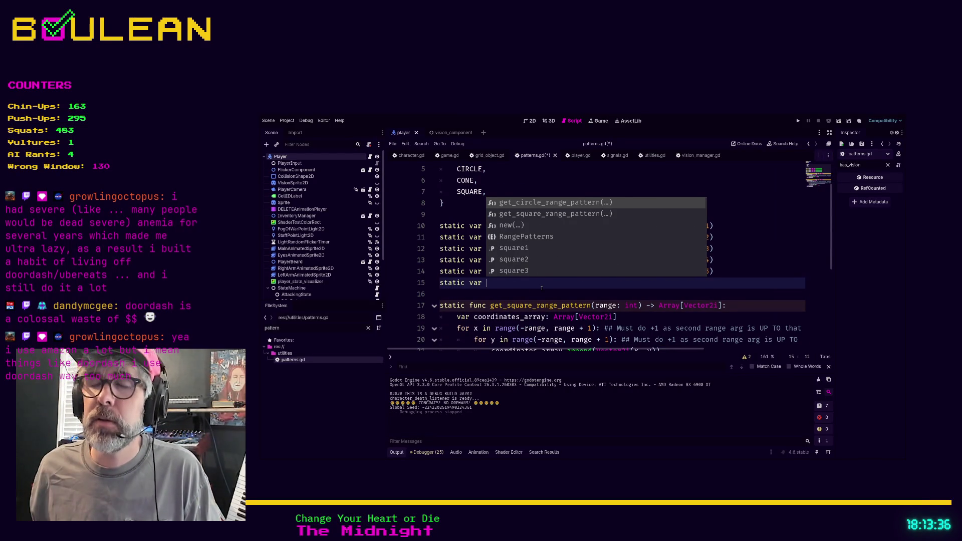
type("circle1:")
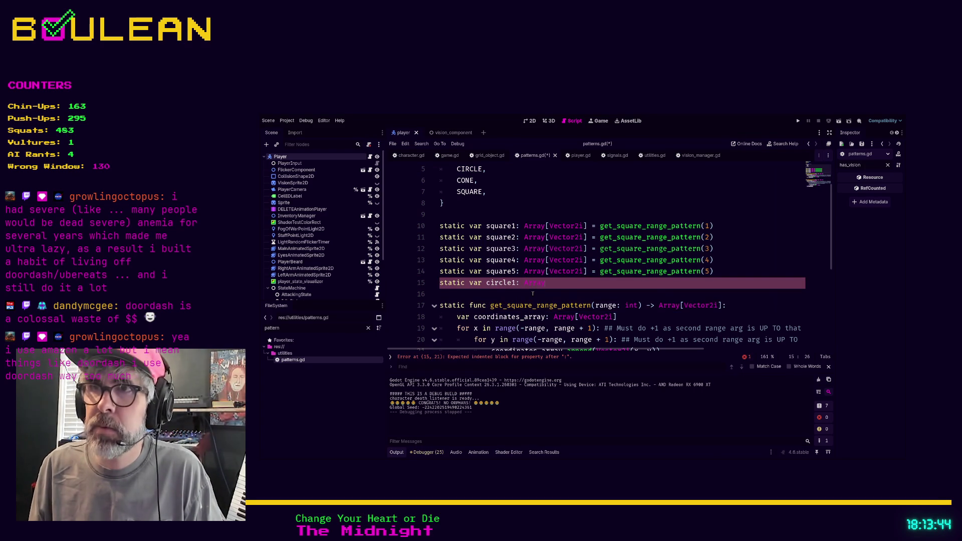
type("Array[Vec")
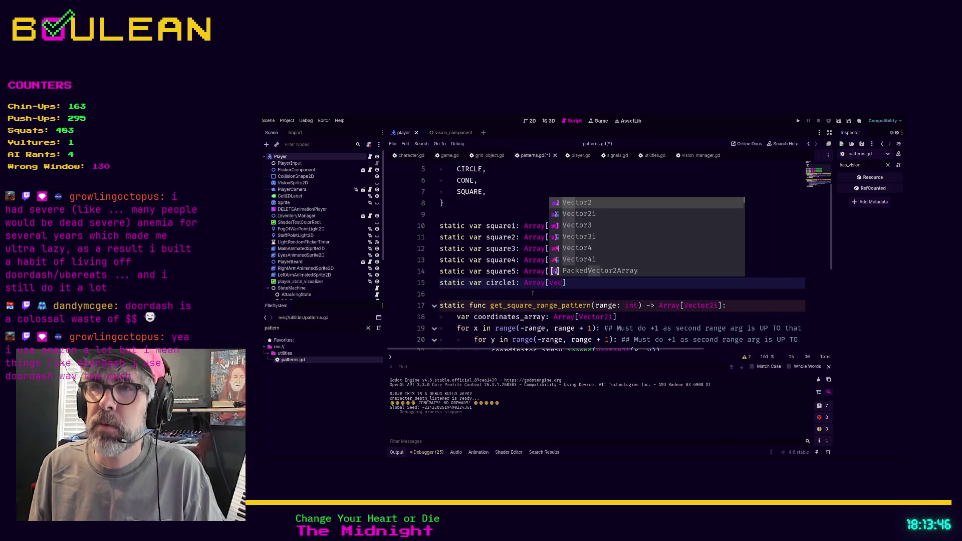
key("Down")
key("Return")
type("] = ")
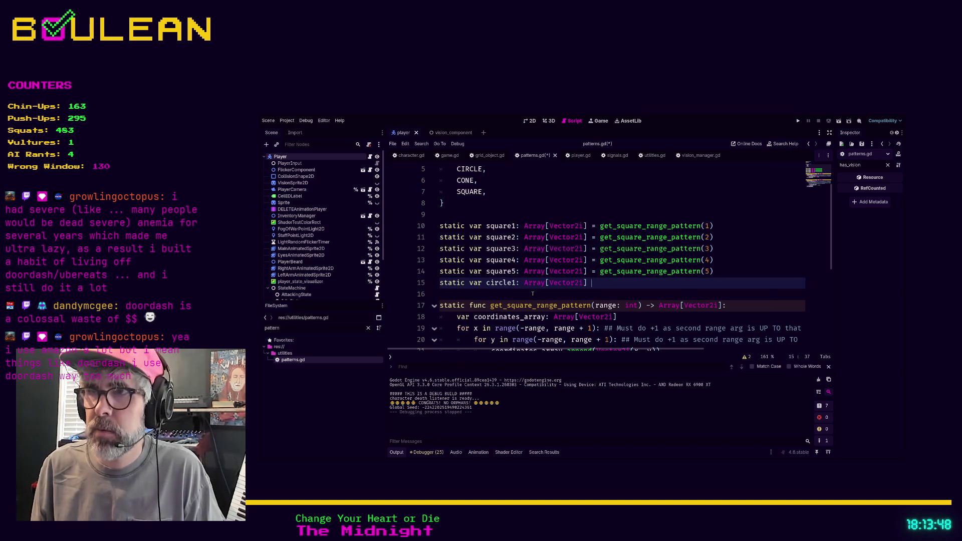
type("get_ci")
key("Return")
type("1")
key("End")
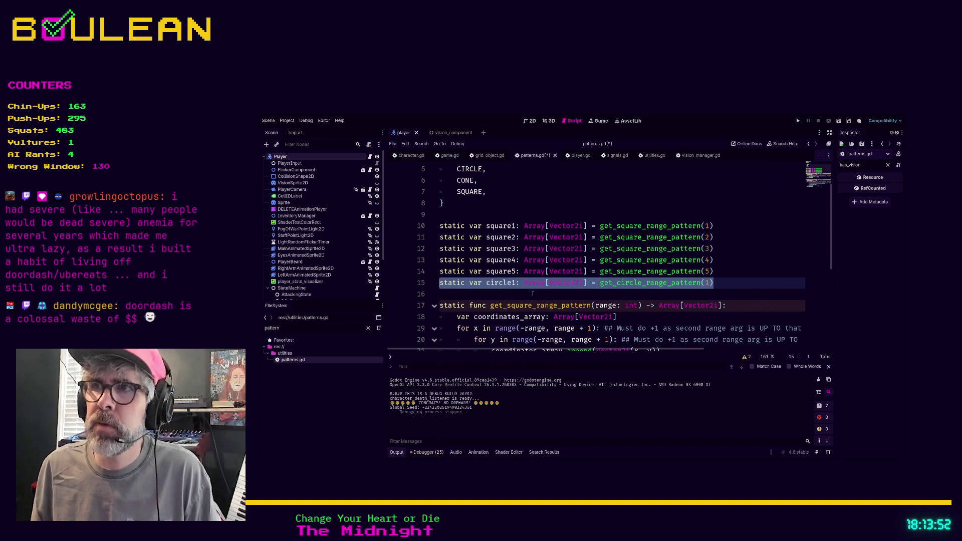
key("Return")
- Paste four copies of the circle1 line and change their arguments to 2, 3, 4 and 5
key("ctrl+v")
key("ctrl+v")
key("ctrl+v")
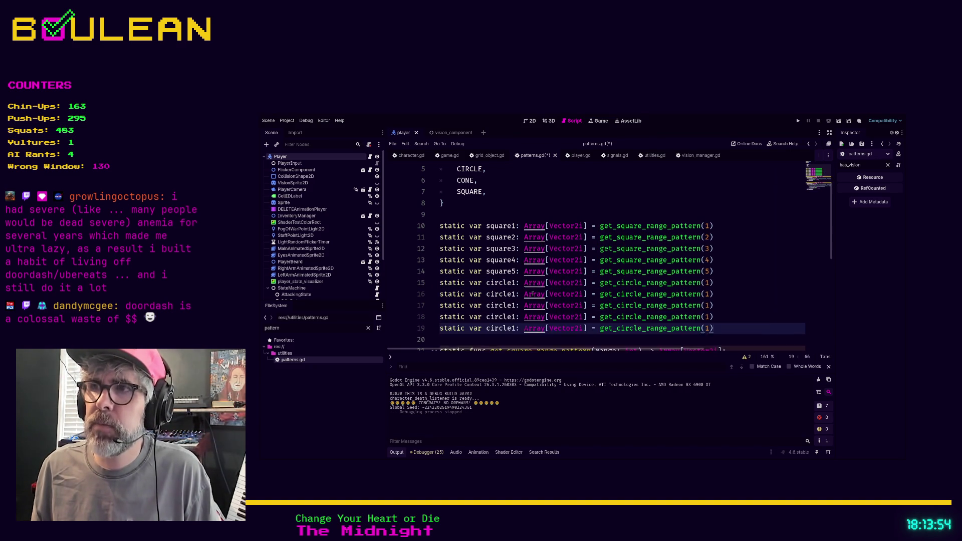
key("Up")
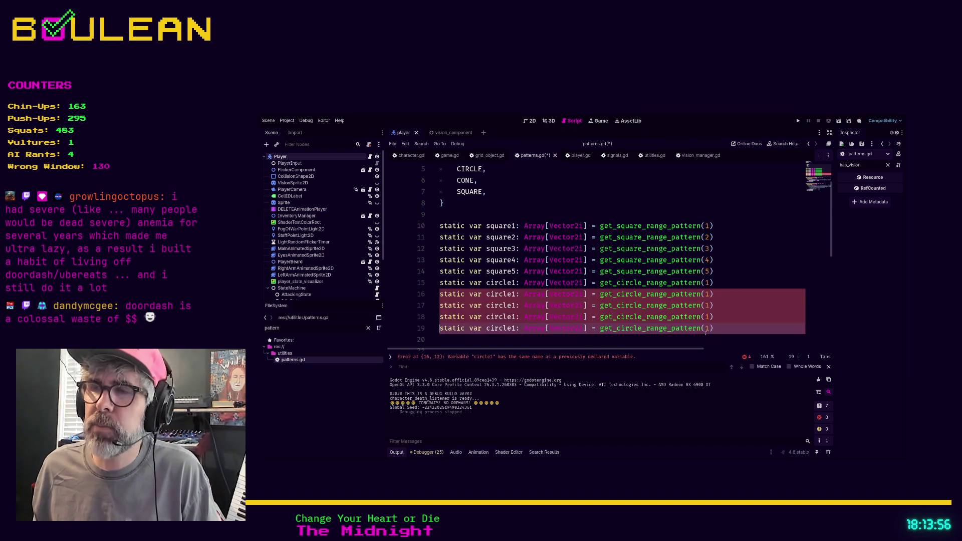
key("BackSpace")
type("5")
key("Up")
key("BackSpace")
type("4")
key("Up")
key("BackSpace")
type("3")
key("Up")
key("BackSpace")
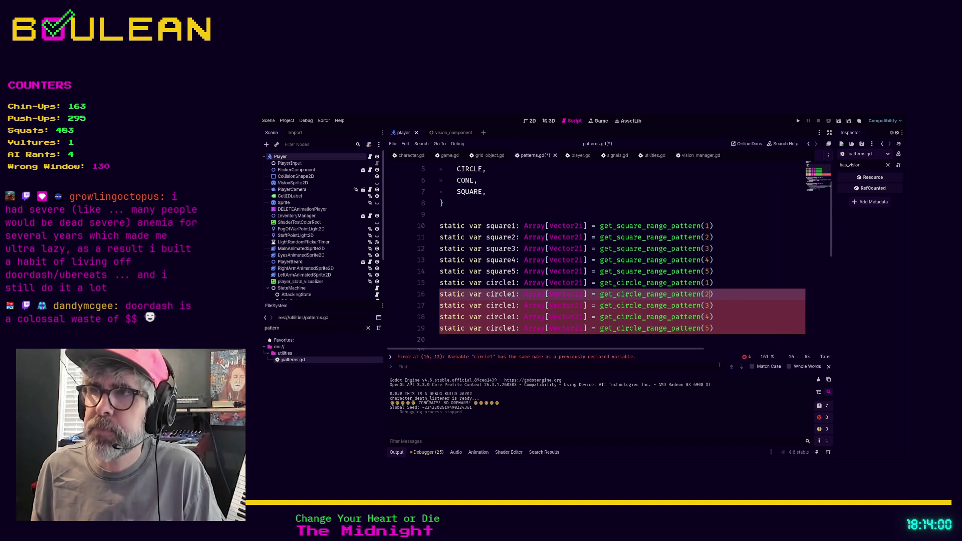
type("2")
- Rename the copied variables to circle2, circle3, circle4 and circle5
key("Left")
key("Left")
key("Left")
key("Left")
key("Left")
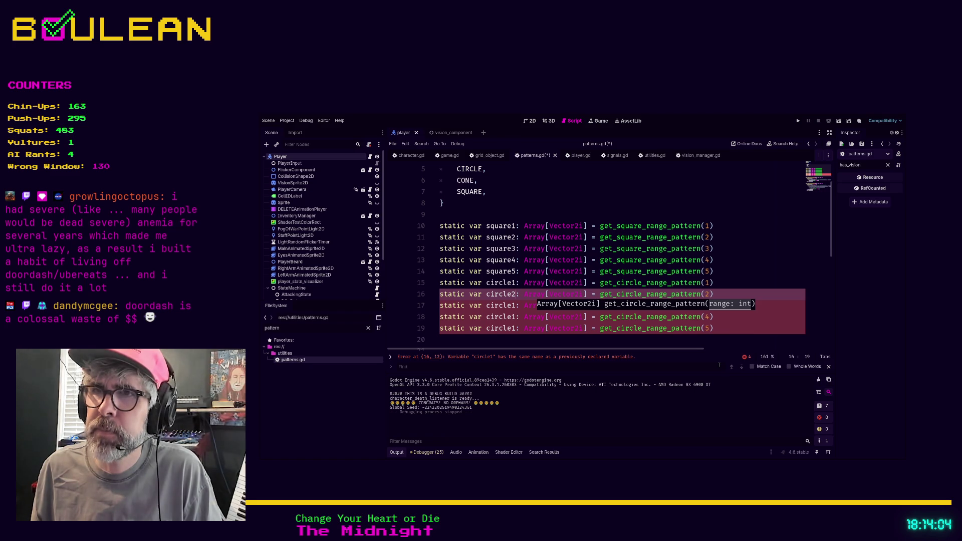
key("BackSpace")
type("2")
key("Down")
key("BackSpace")
type("3")
key("Down")
key("BackSpace")
type("4")
key("Down")
key("BackSpace")
type("5")
- Save patterns.gd and open vision_manager.gd
left_click(763, 306)
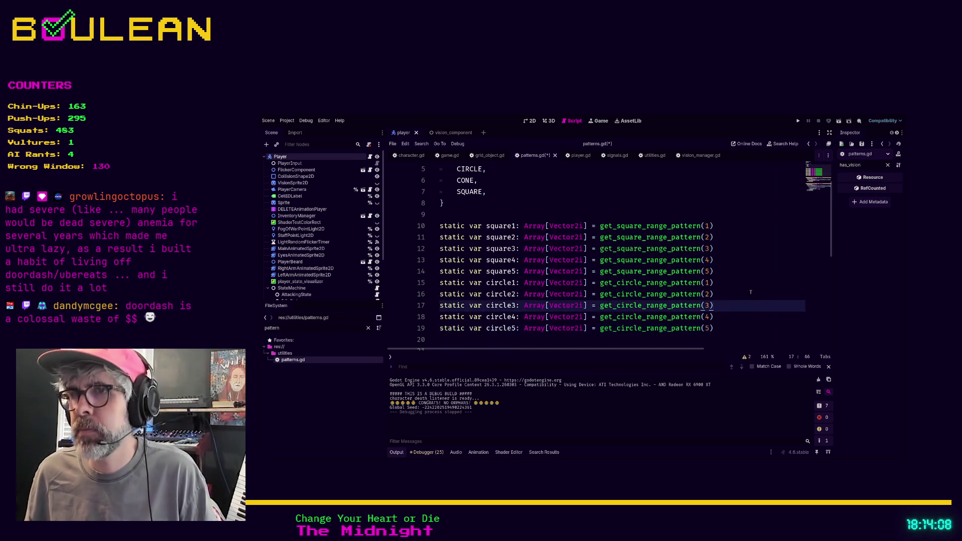
scroll(741, 291, "down", 2)
left_click(514, 269)
key("ctrl+s")
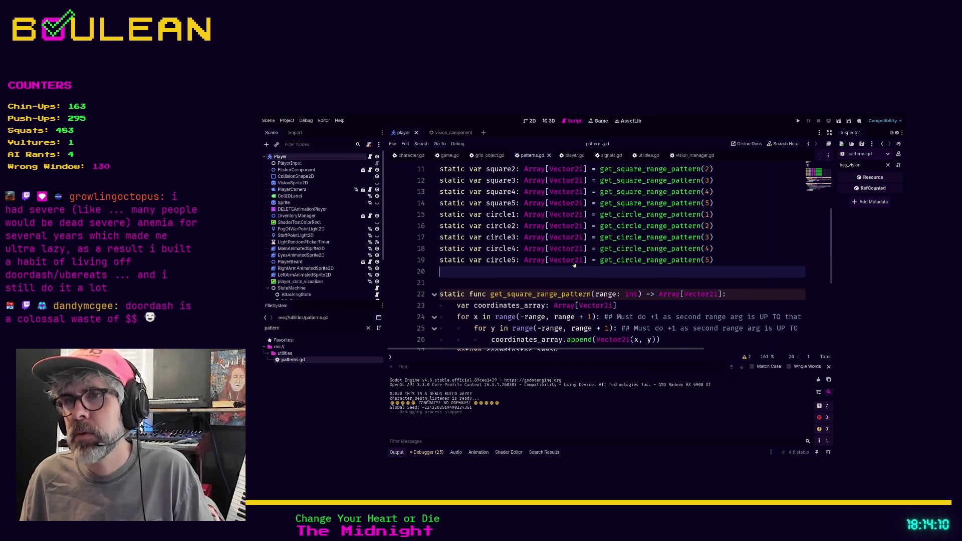
scroll(550, 259, "down", 3)
scroll(549, 259, "up", 6)
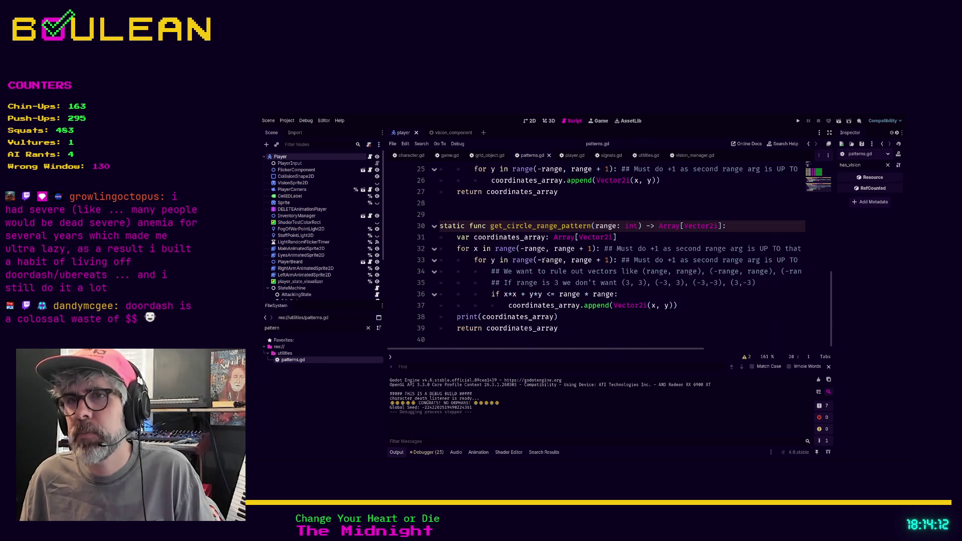
scroll(612, 277, "up", 1)
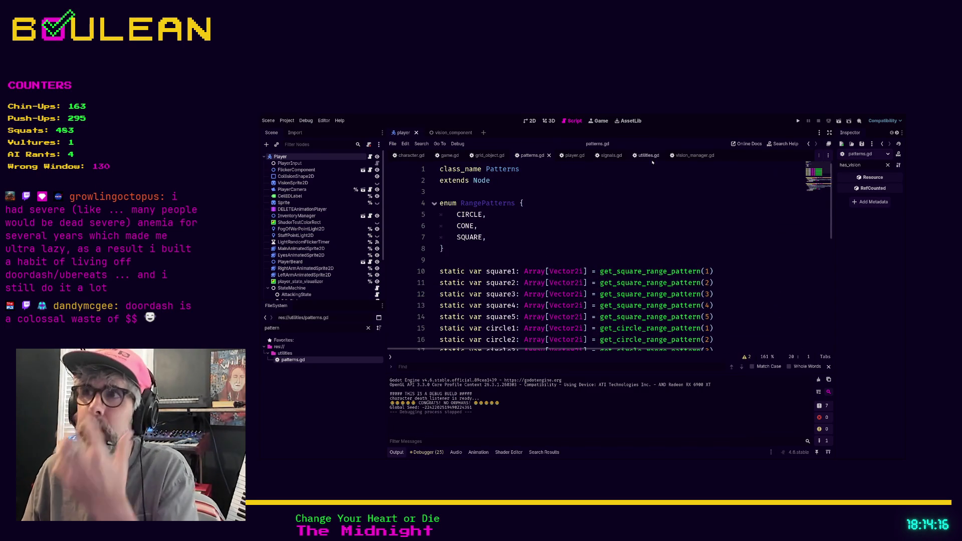
left_click(691, 155)
- Change Patterns.square2 to Patterns.square4 in the _update loop, then run and stop the game
scroll(598, 238, "down", 5)
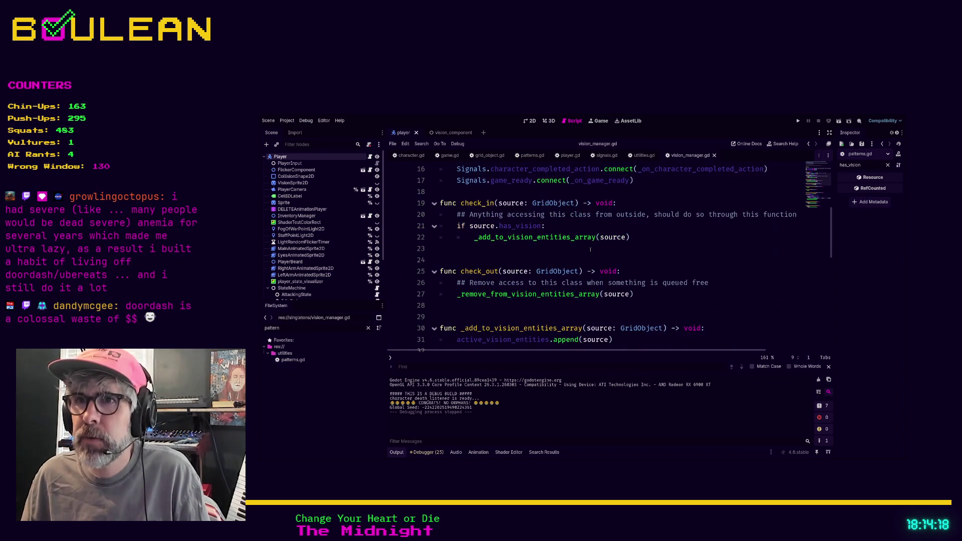
left_click(676, 249)
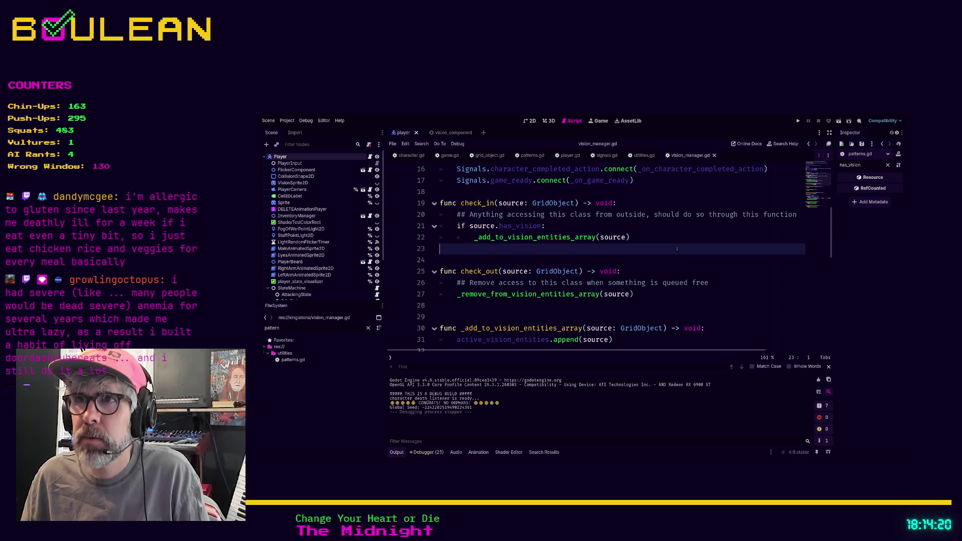
key("ctrl+f")
type("get_s")
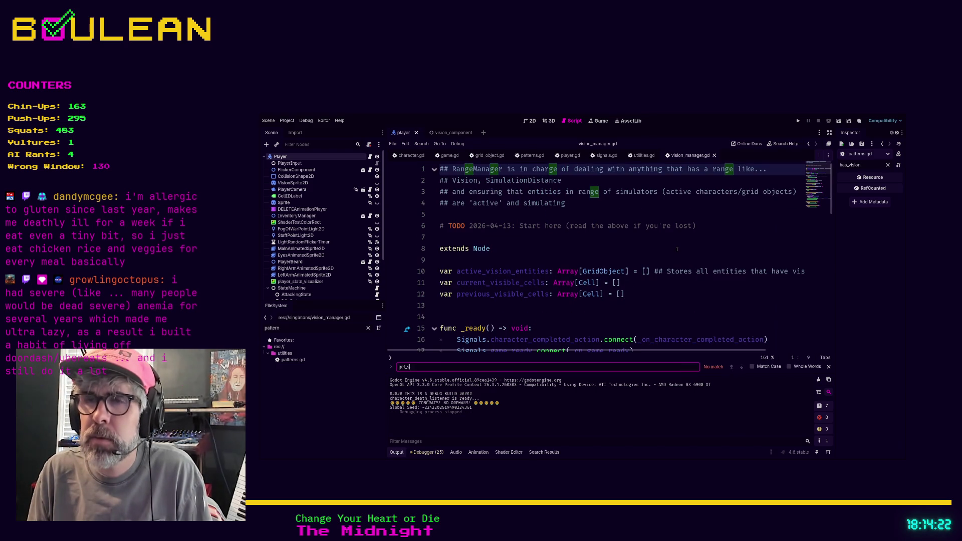
key("BackSpace")
key("BackSpace")
key("BackSpace")
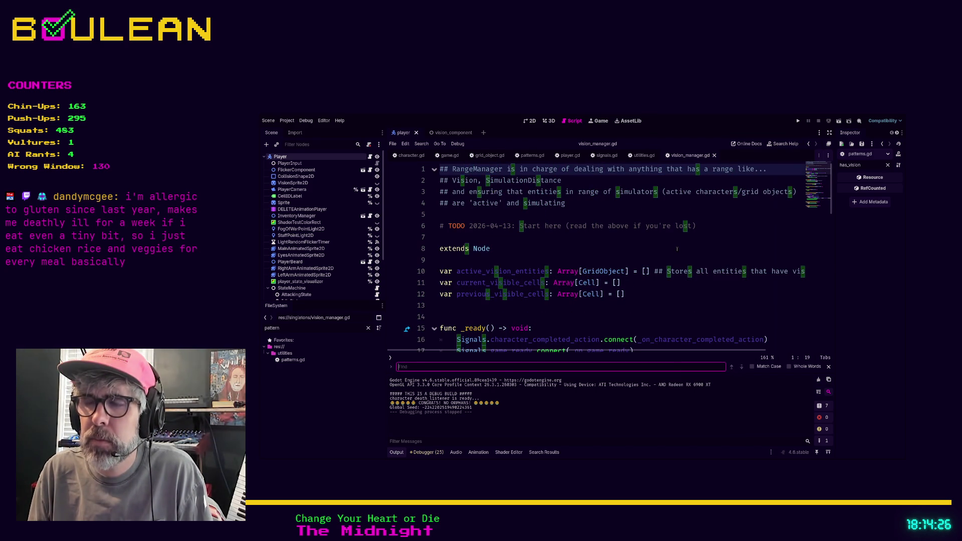
type("Patter")
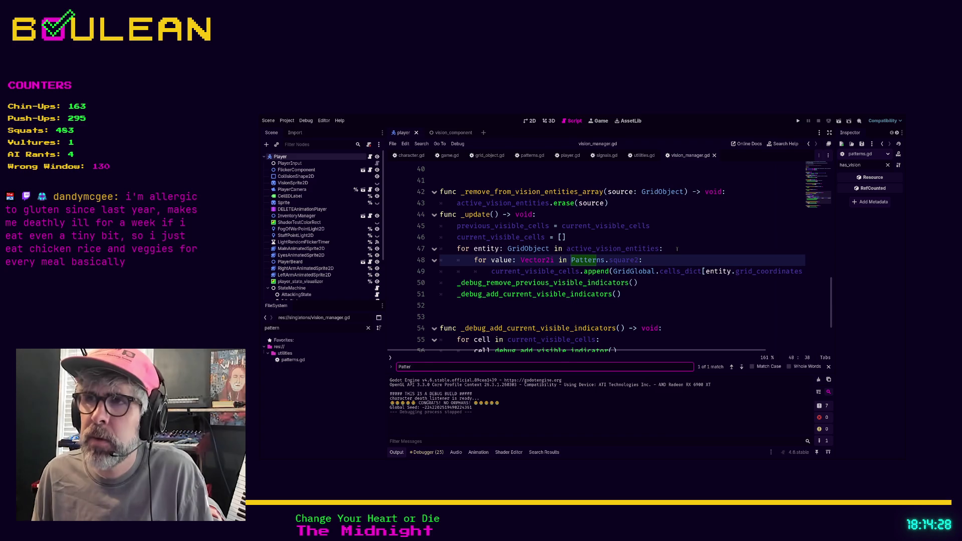
left_click(640, 259)
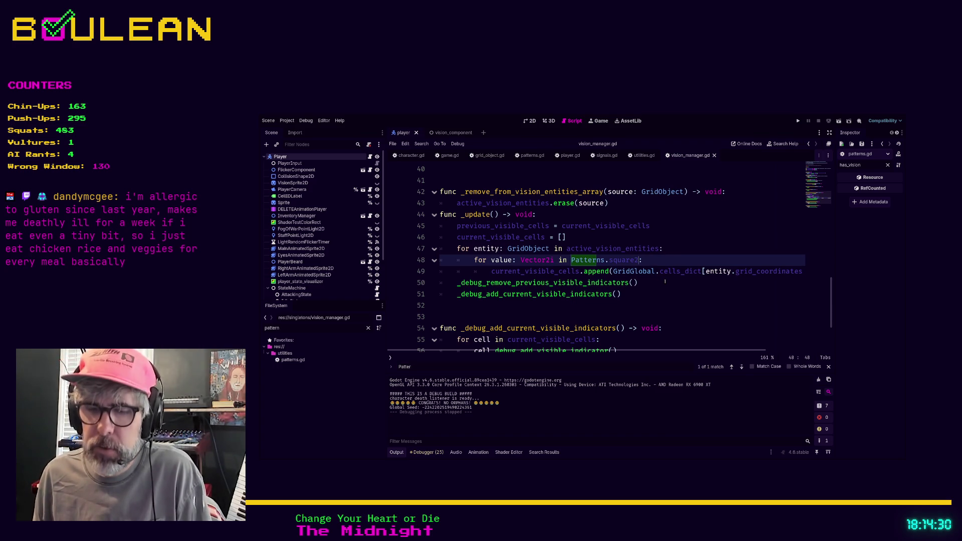
key("BackSpace")
type("4")
left_click(669, 290)
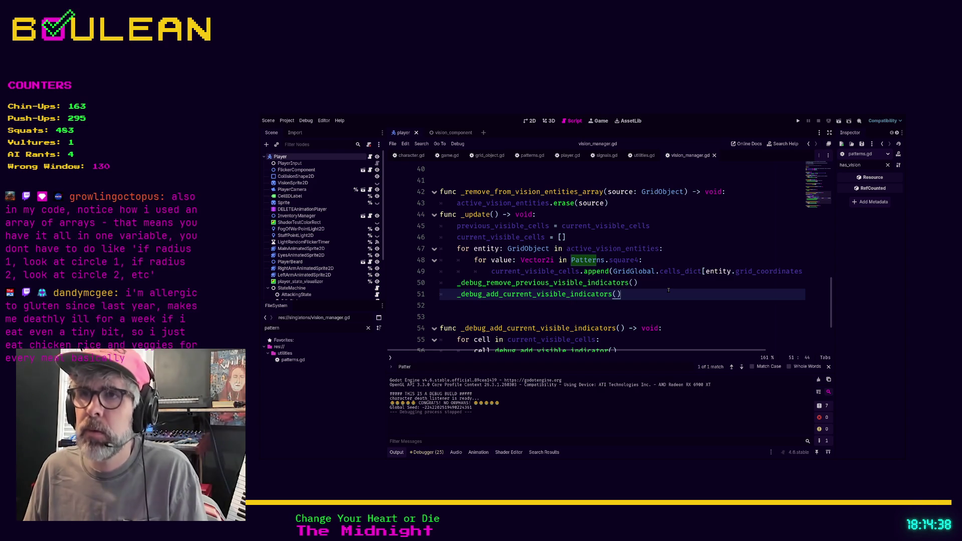
key("F5")
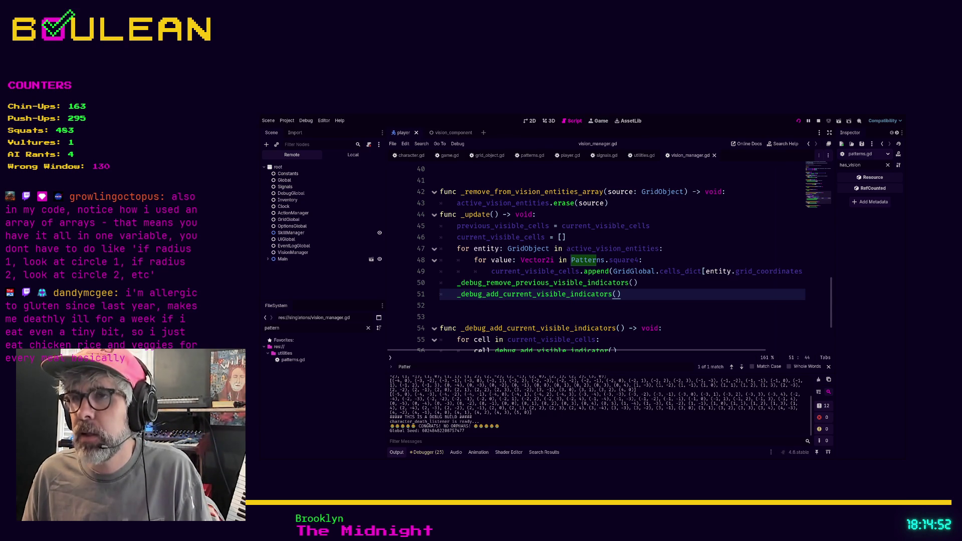
key("F8")
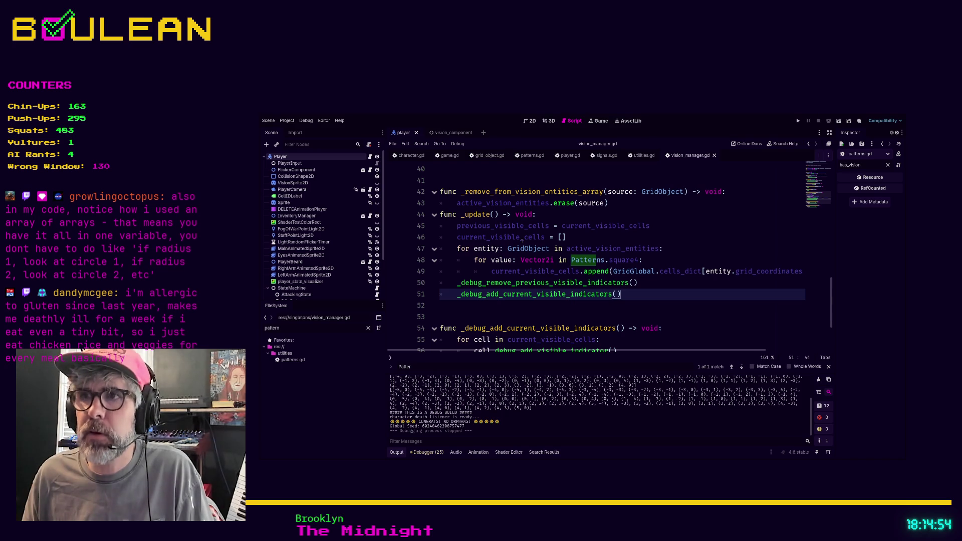
- Switch the vision pattern to Patterns.square3, then run and stop the game
left_click(635, 260)
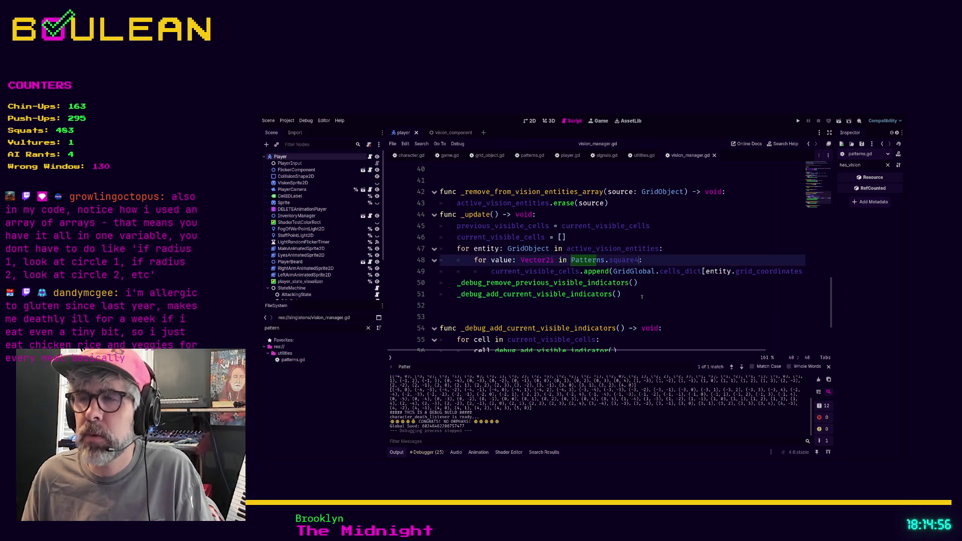
type("3")
left_click(640, 298)
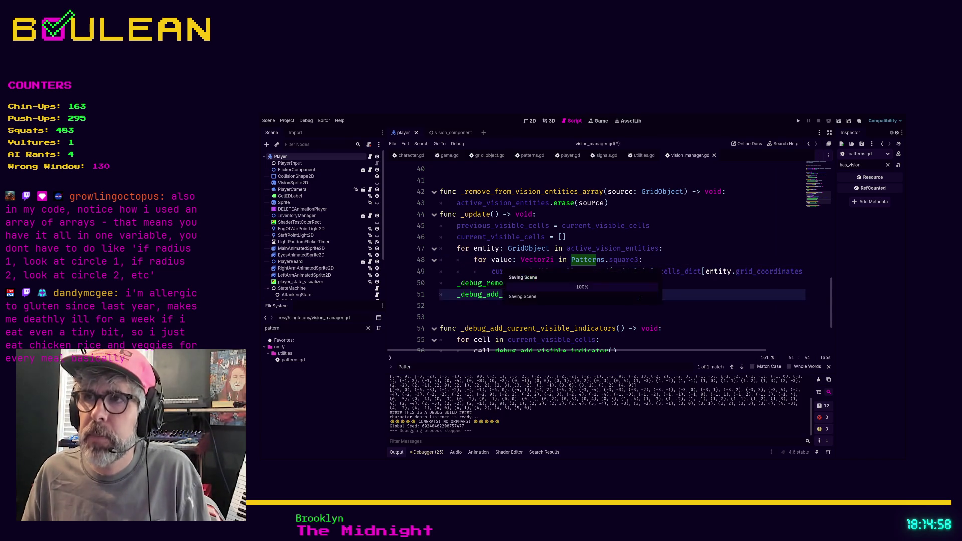
key("F5")
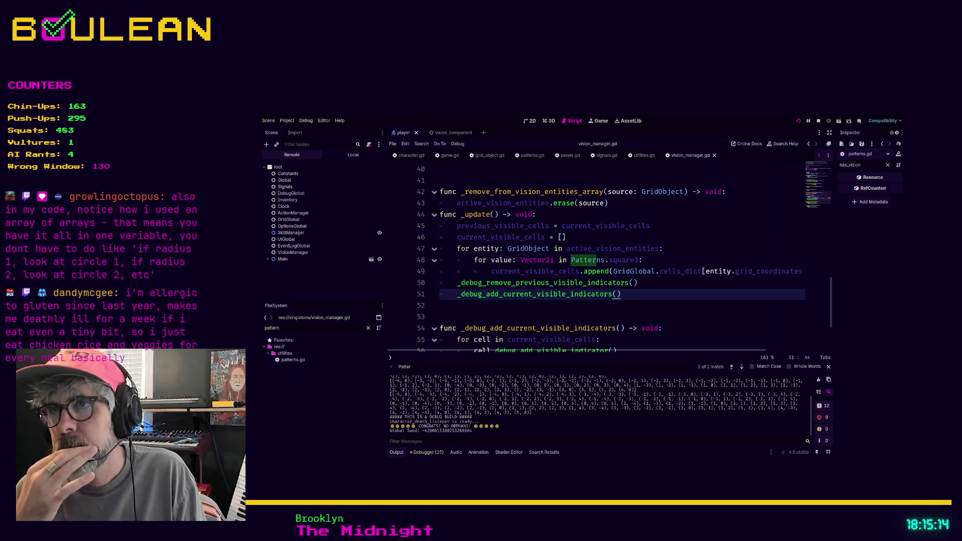
key("F8")
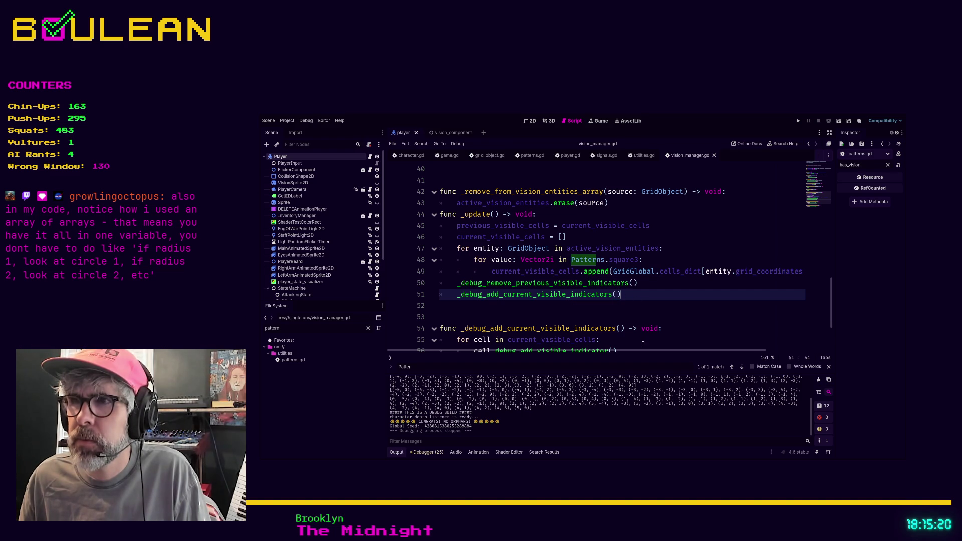
- Replace square3 with Patterns.circle3 and run the game again
left_click(666, 309)
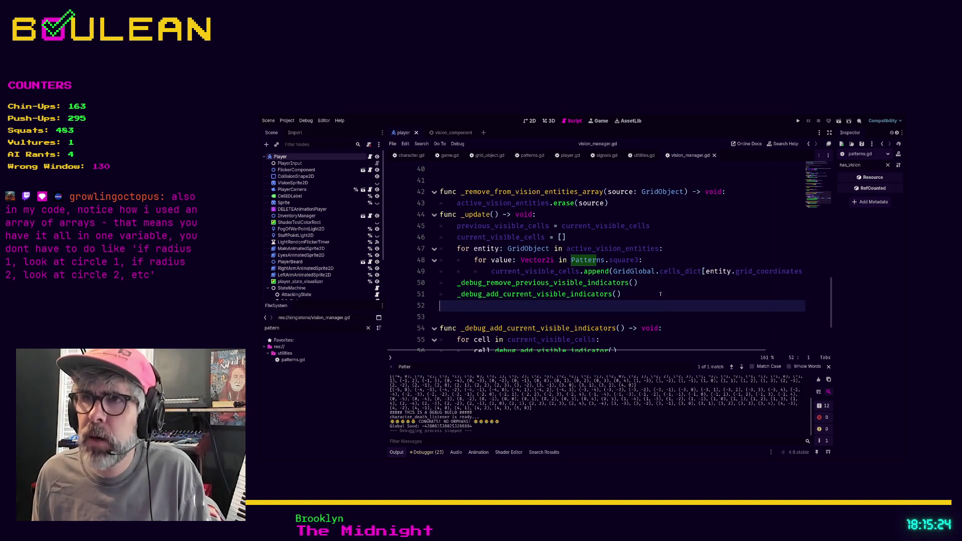
left_click(627, 260)
key("BackSpace")
key("BackSpace")
key("BackSpace")
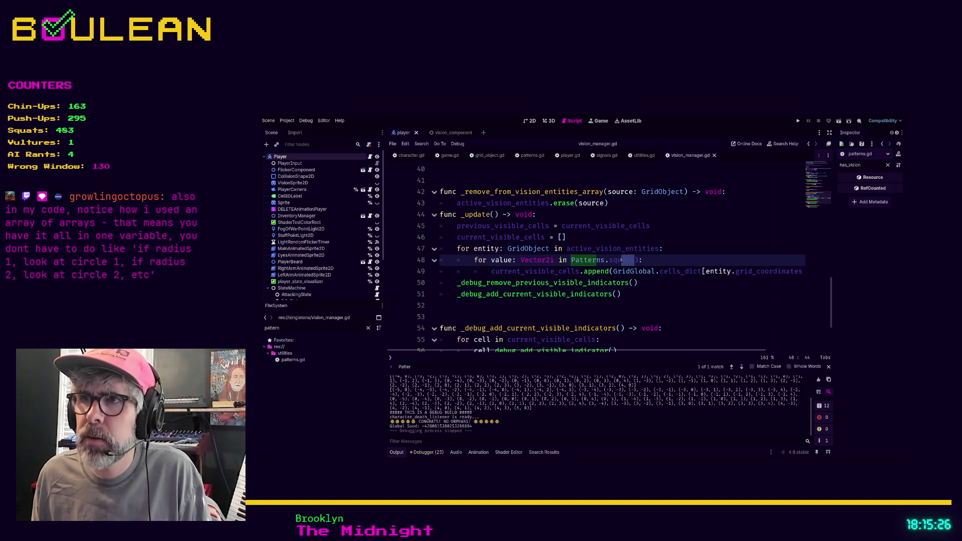
key("BackSpace")
type("circle")
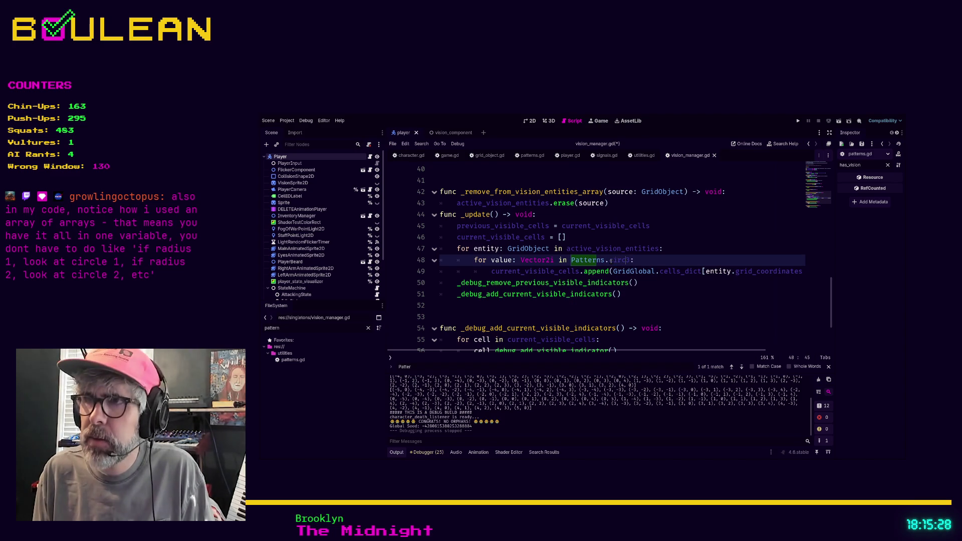
left_click(707, 251)
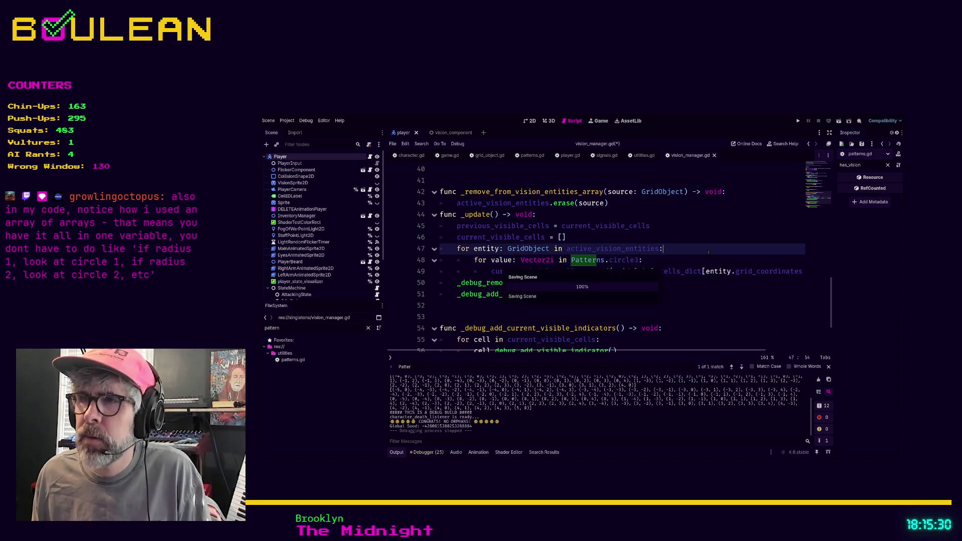
key("F5")
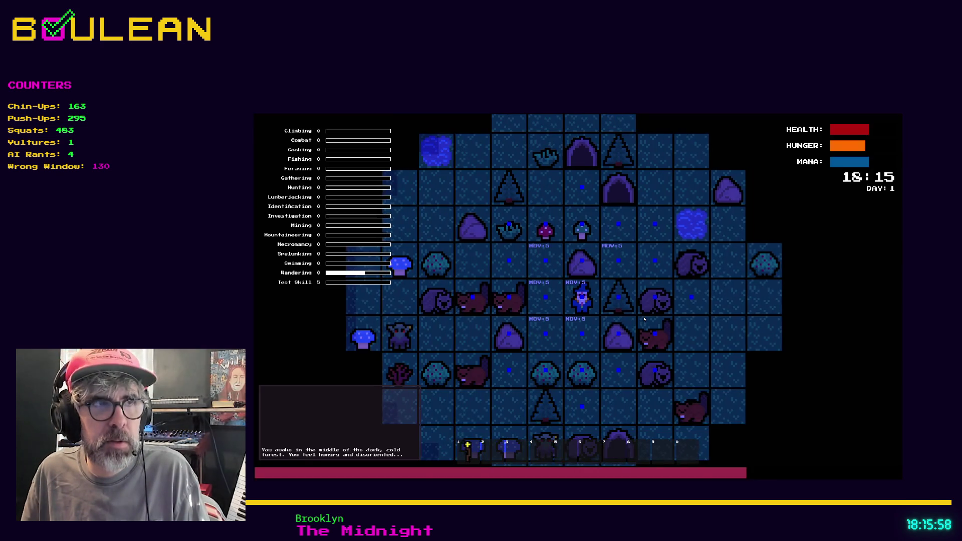
- Use the staff to light the wizard's surroundings, check the Pixel Circle Generator, and walk west then east
key("e")
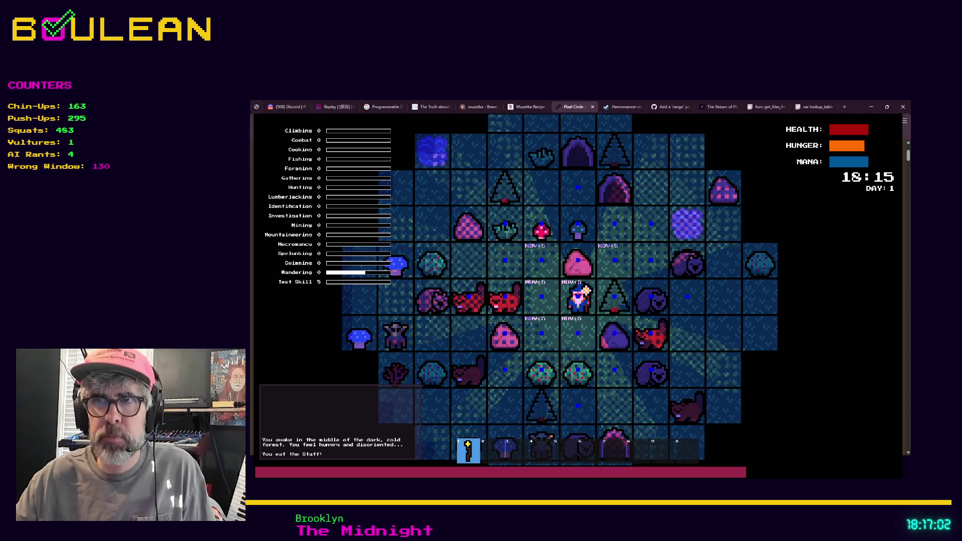
key("alt+Tab")
left_click(274, 270)
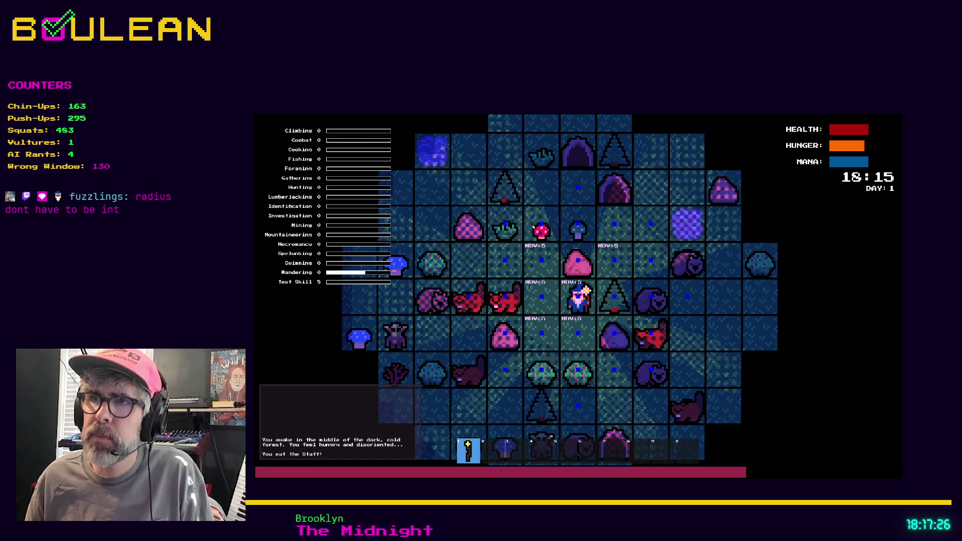
key("Left")
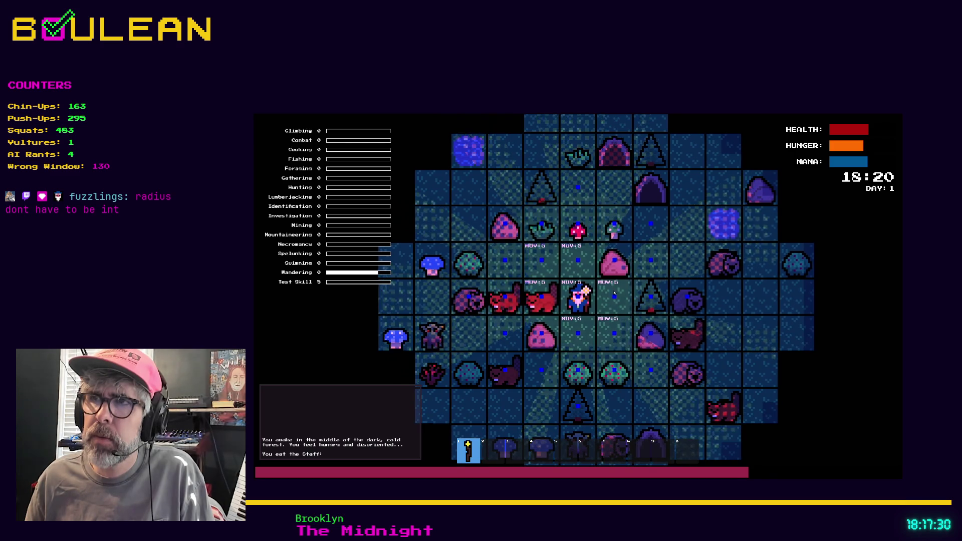
key("Right")
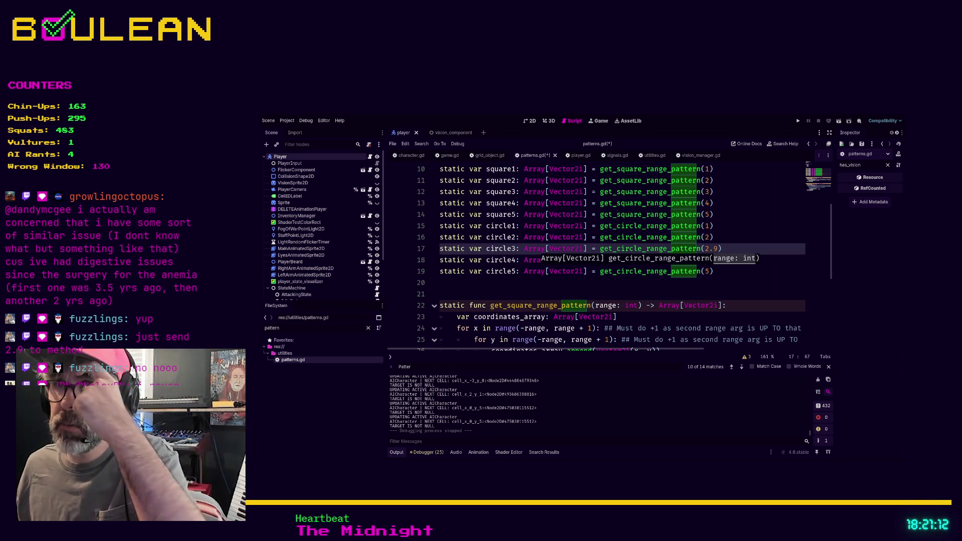
- Change the range parameter type on line 22 from int to float
left_click(626, 283)
double_click(630, 305)
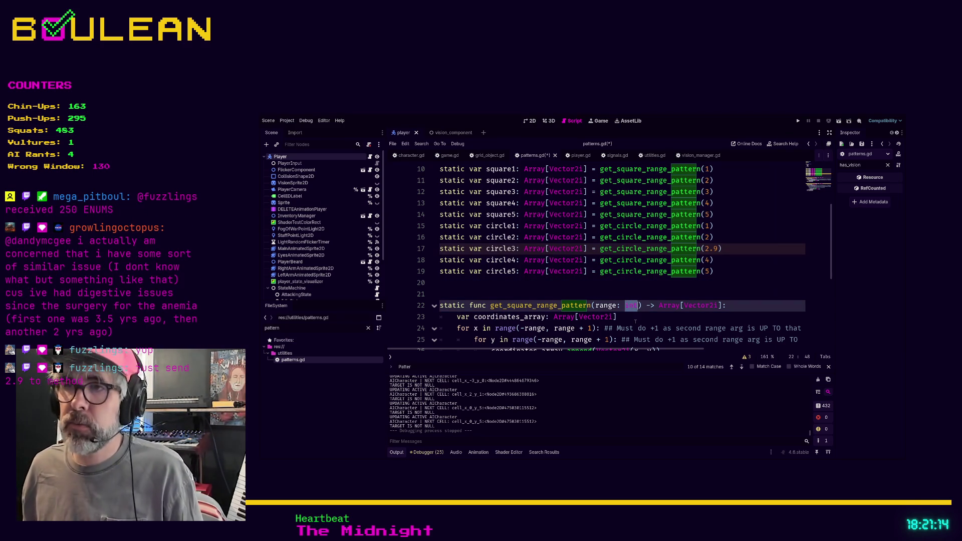
type("float")
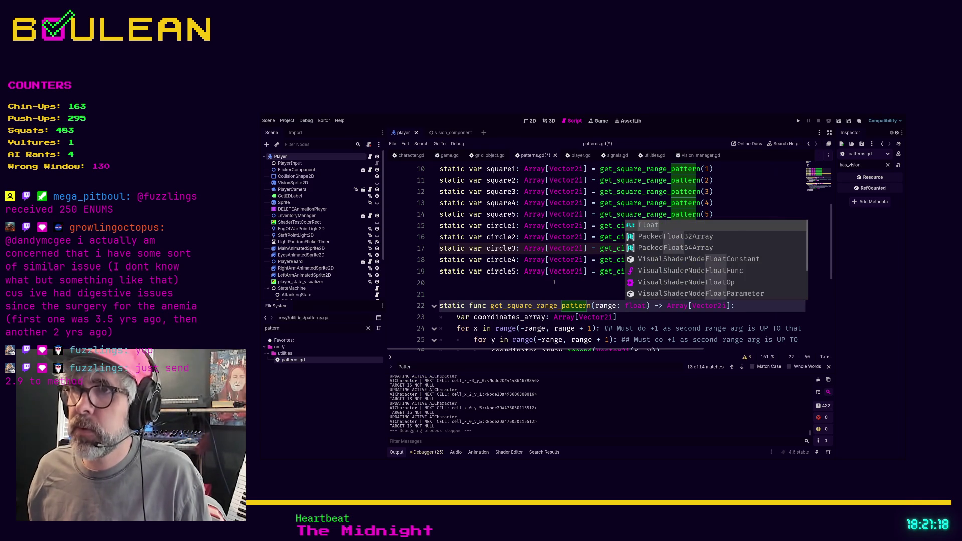
left_click(553, 282)
- Comment out every square and circle pattern except circle3, save patterns.gd, and switch to vision_manager.gd
left_click(734, 269)
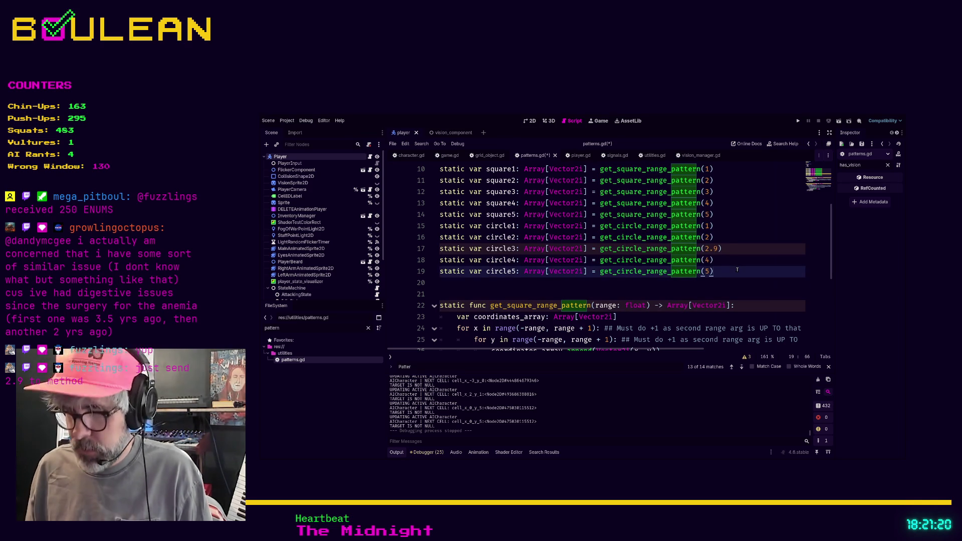
key("ctrl+k")
key("Up")
key("ctrl+k")
key("Up")
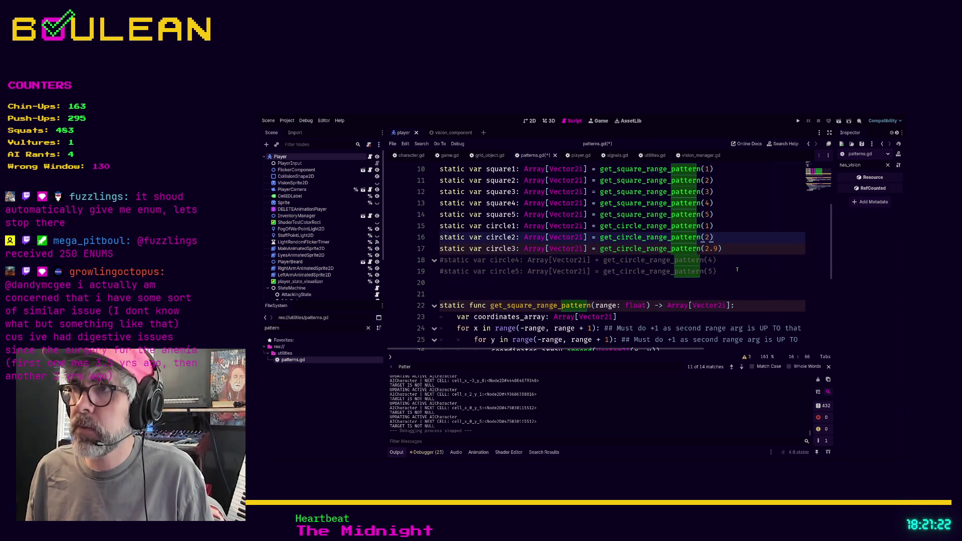
key("shift+Up")
key("shift+Up")
key("shift+Up")
key("shift+Up")
key("ctrl+k")
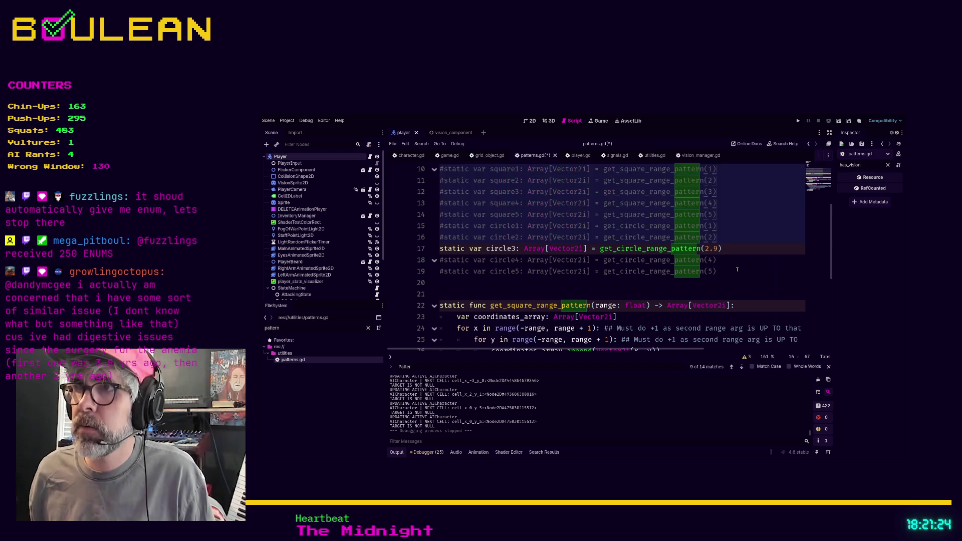
left_click(751, 280)
key("ctrl+s")
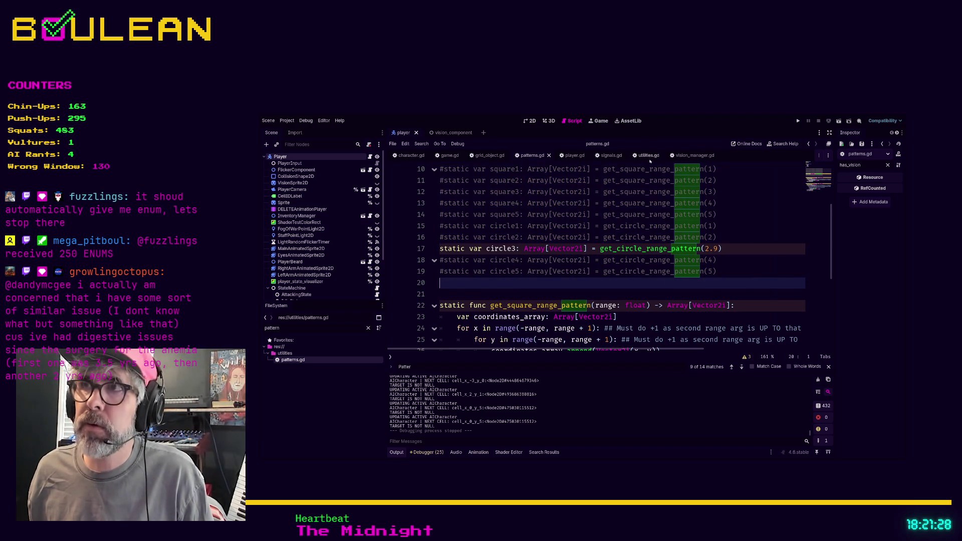
left_click(693, 156)
- Look over vision_manager.gd's _update code, then return to patterns.gd
scroll(626, 225, "up", 1)
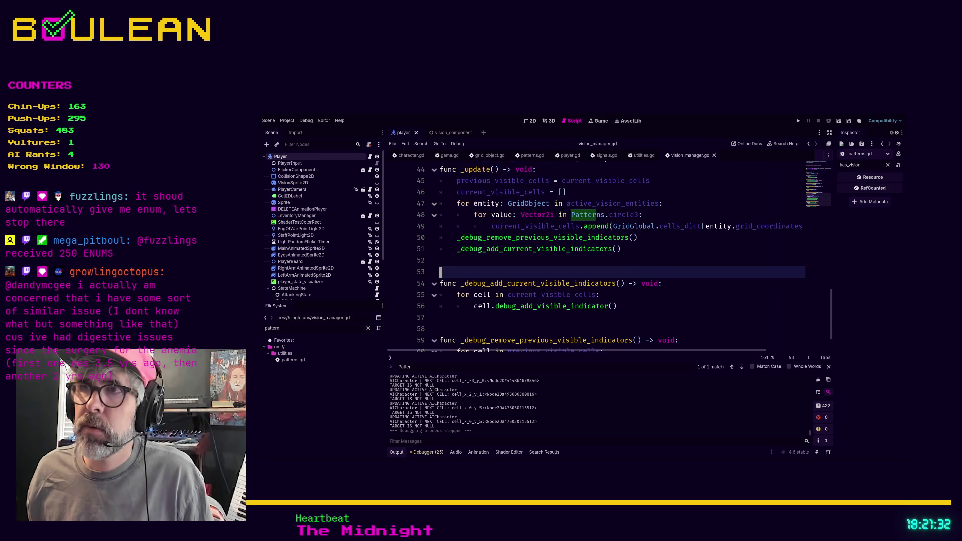
scroll(634, 240, "up", 1)
left_click(632, 255)
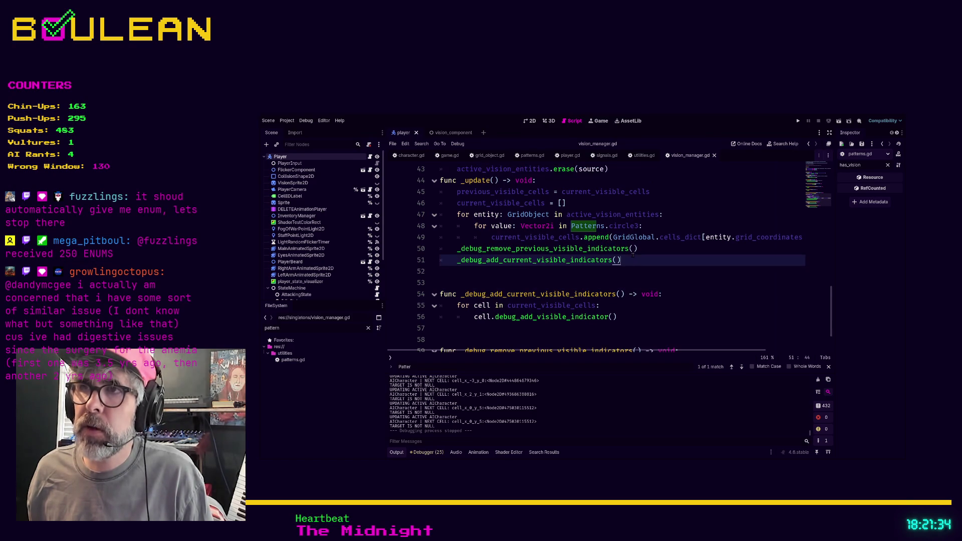
left_click(606, 268)
scroll(586, 273, "down", 2)
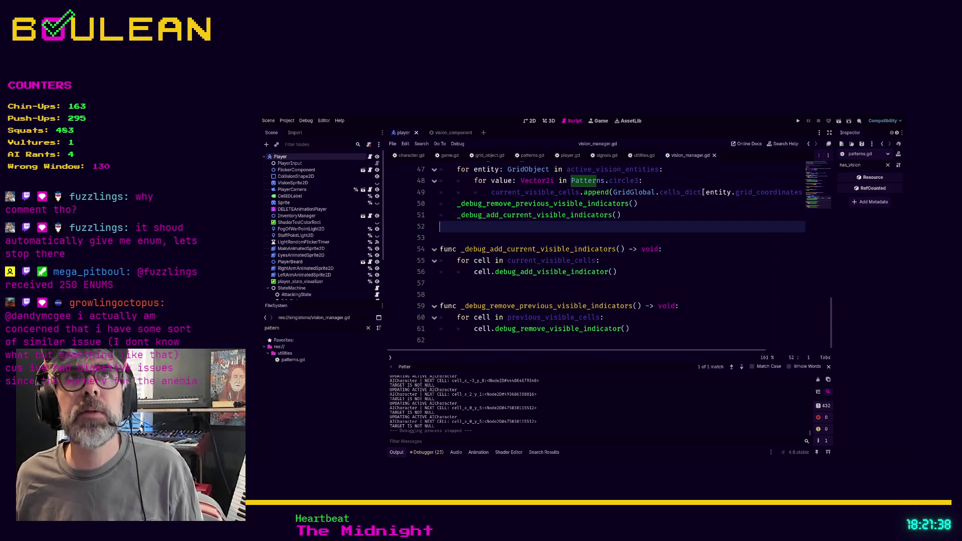
scroll(576, 280, "up", 2)
scroll(572, 285, "up", 3)
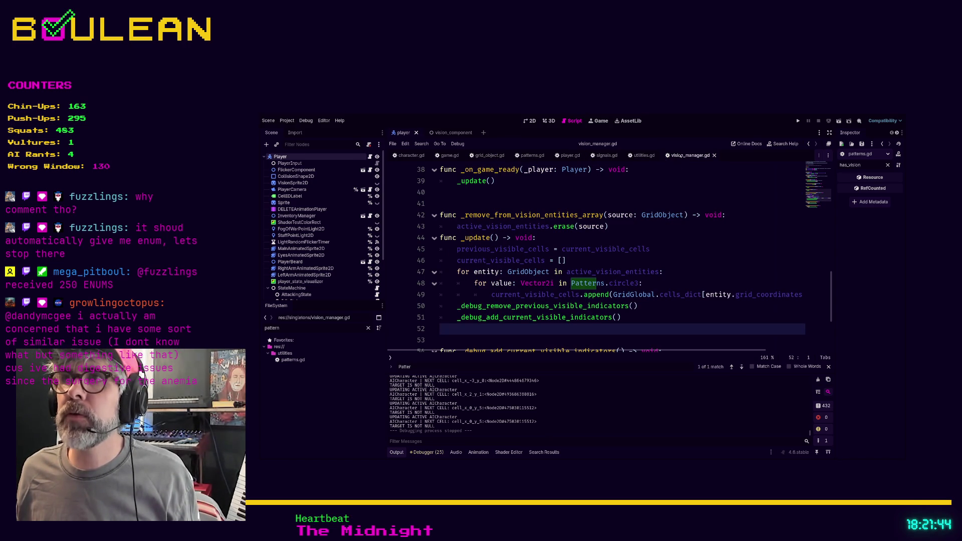
left_click(532, 155)
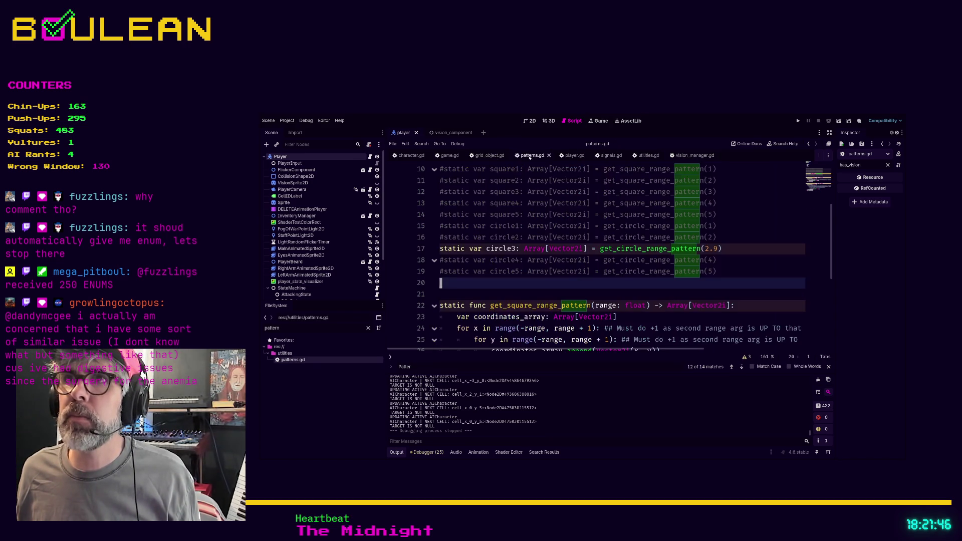
- Uncomment the circle2 and circle1 pattern definitions
scroll(704, 243, "up", 2)
left_click(710, 237)
key("Down")
key("Down")
key("Down")
key("Down")
key("Down")
key("Down")
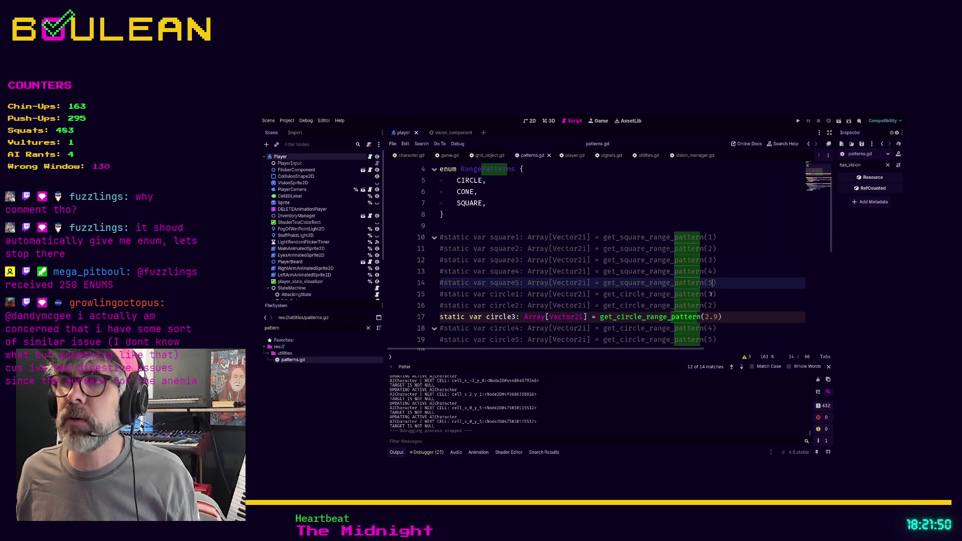
left_click_drag(708, 316, 660, 318)
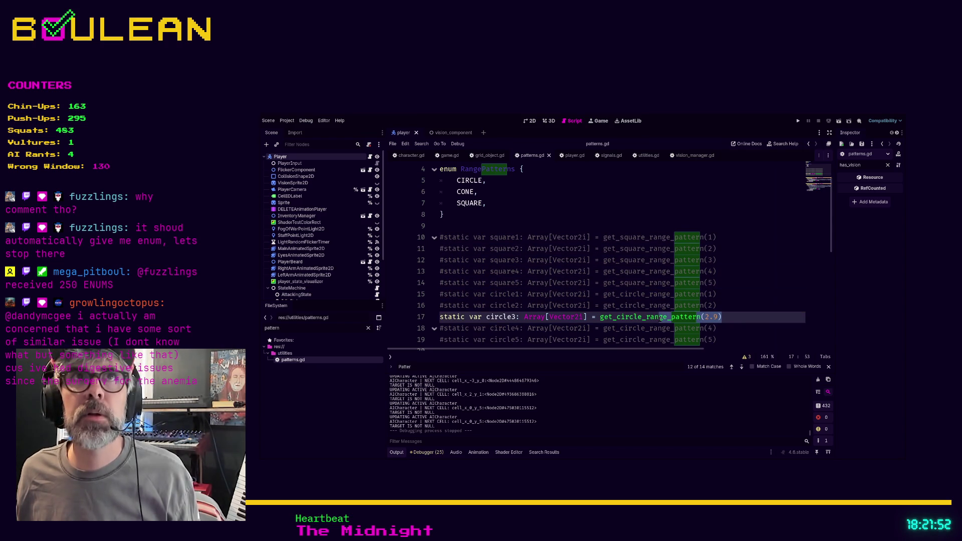
scroll(728, 293, "down", 1)
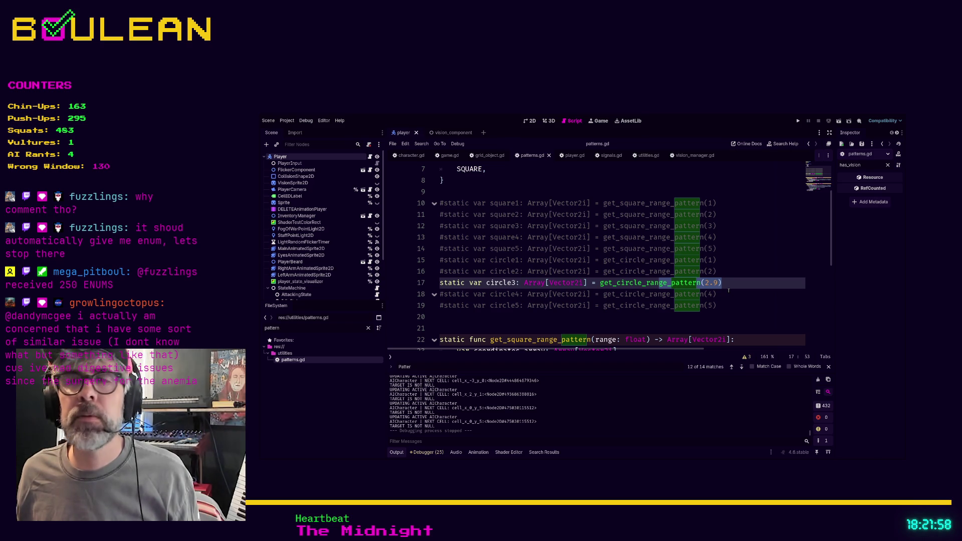
scroll(728, 290, "down", 1)
scroll(728, 290, "up", 1)
scroll(728, 290, "up", 2)
scroll(690, 258, "down", 2)
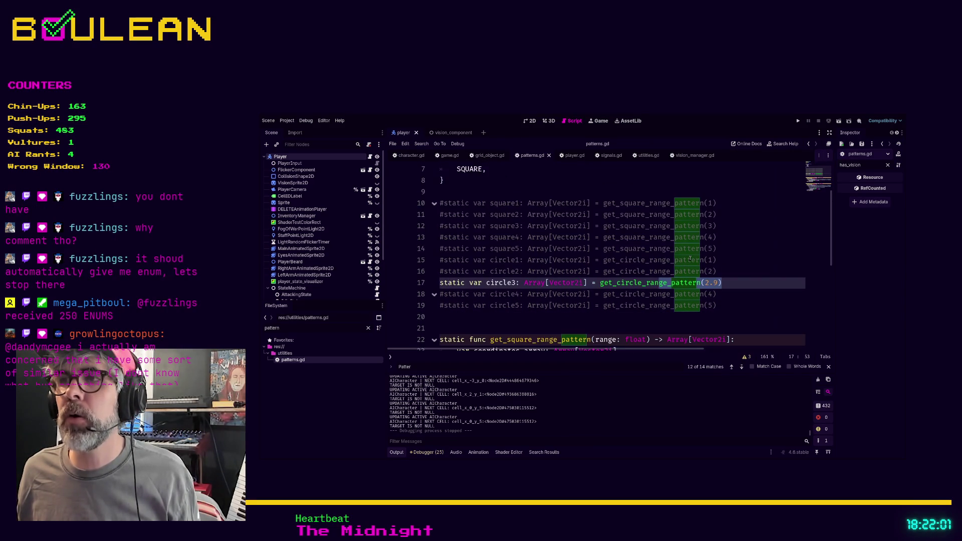
left_click(720, 271)
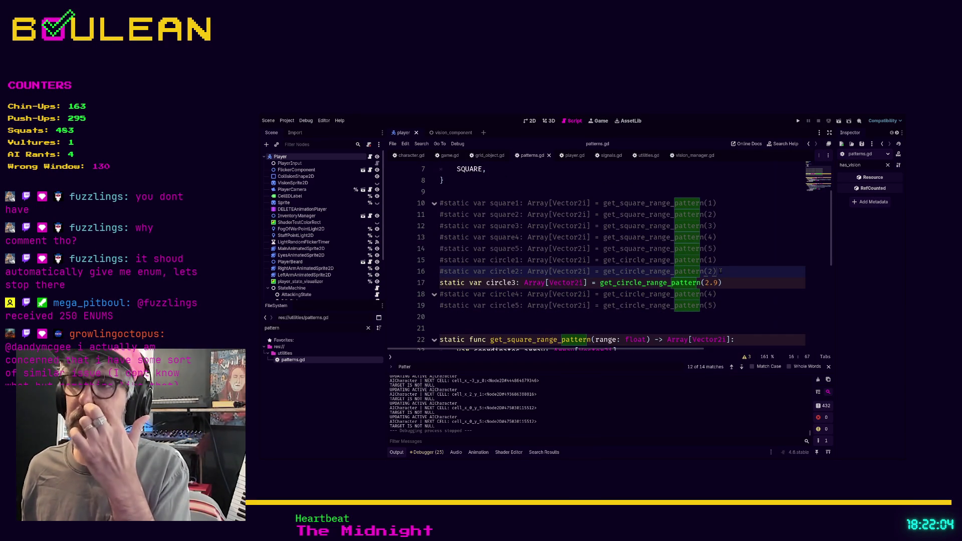
key("ctrl+k")
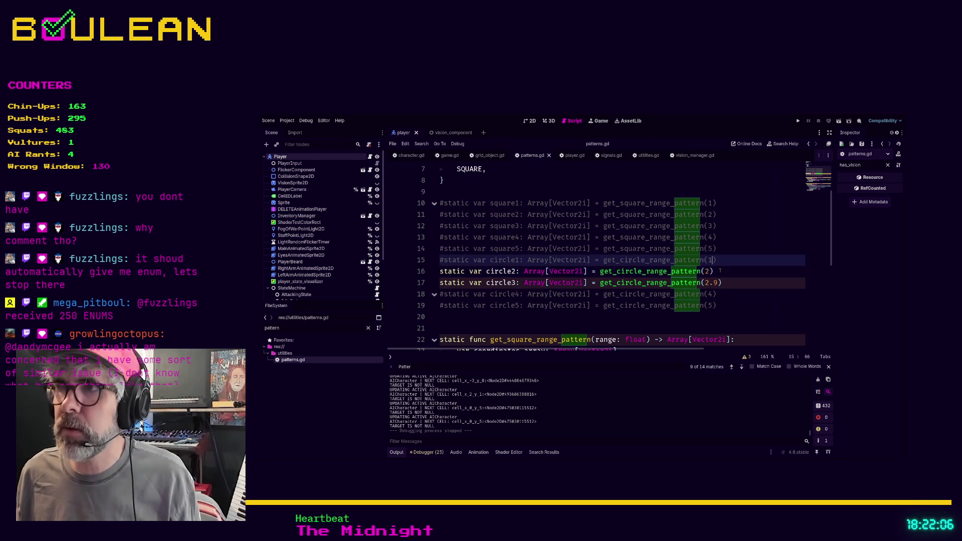
key("Up")
key("ctrl+k")
- Uncomment square5 through square1, plus circle4 and circle5
key("Up")
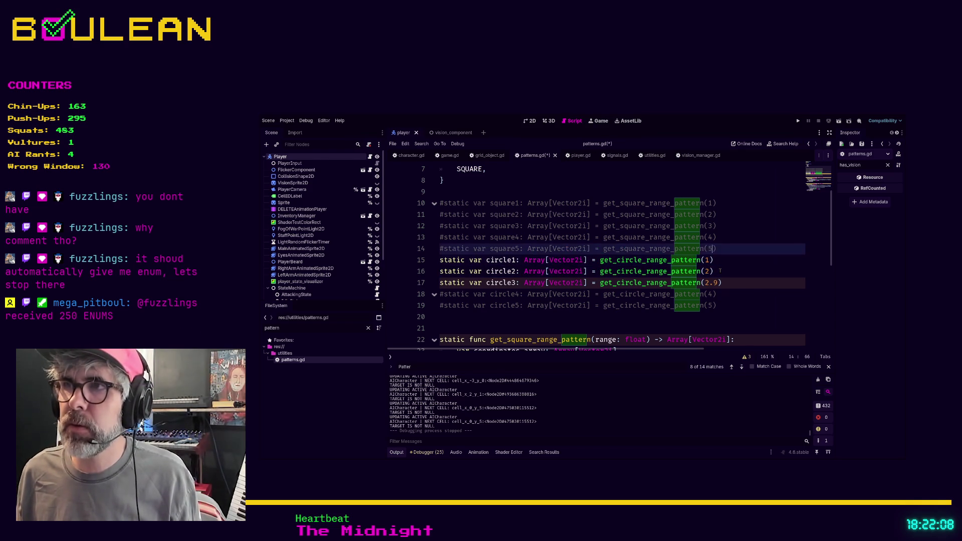
key("ctrl+k")
key("Up")
key("ctrl+k")
key("Up")
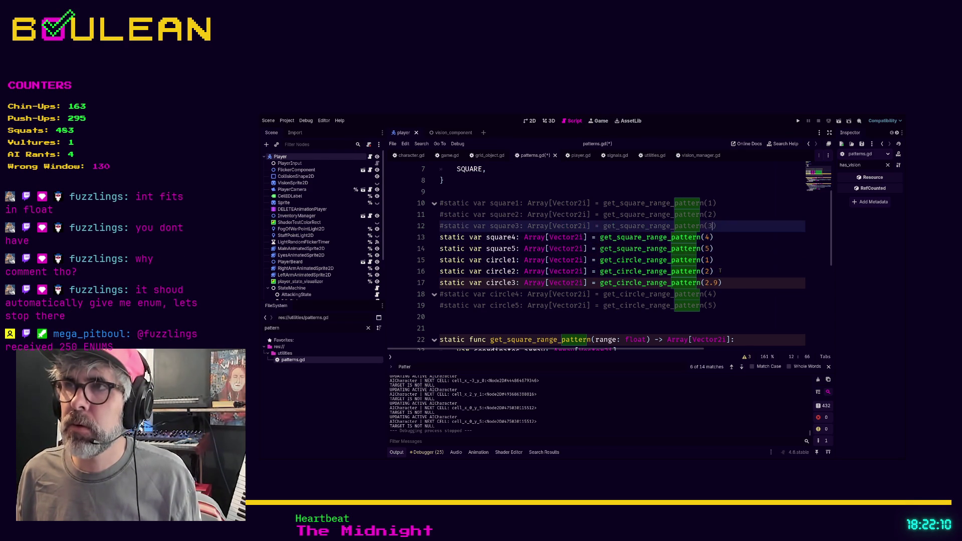
key("ctrl+k")
key("Up")
key("ctrl+k")
key("Up")
key("ctrl+k")
key("Down")
key("Down")
key("Down")
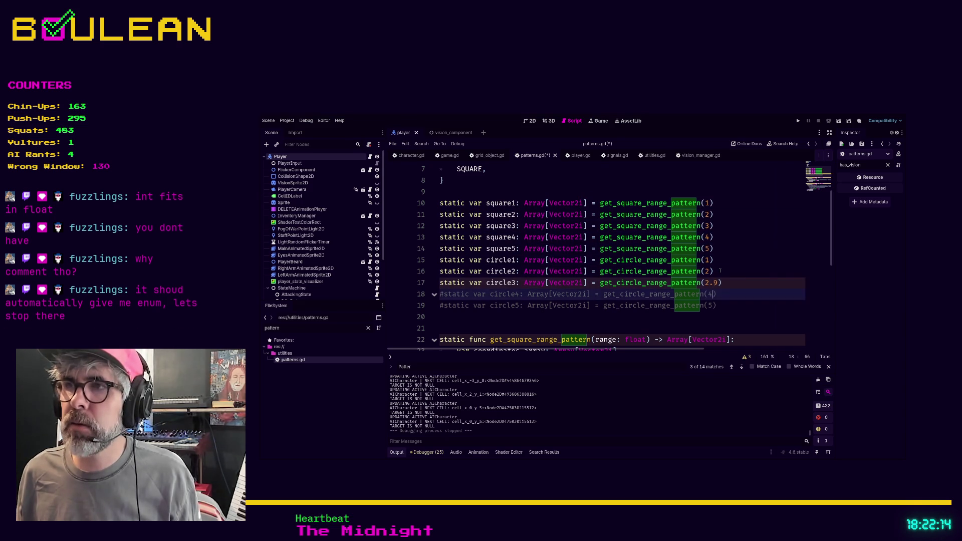
key("ctrl+k")
key("Down")
key("ctrl+k")
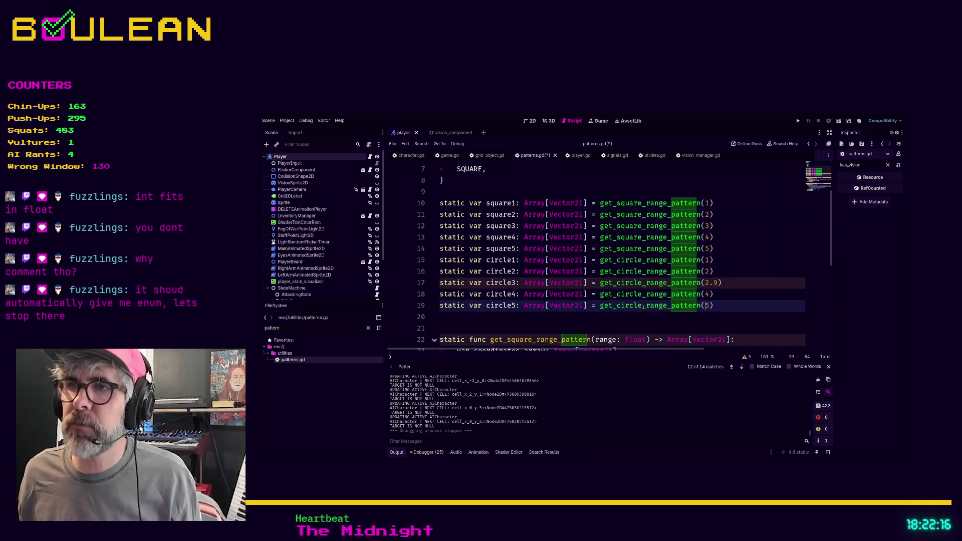
- Briefly change the range type to int, revert it to float, save, and run the game
double_click(635, 339)
type("int")
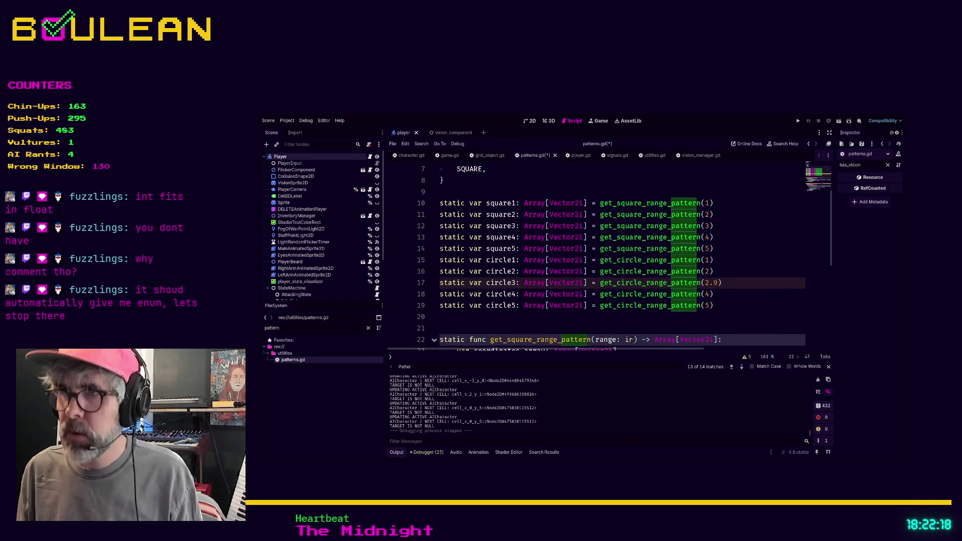
left_click(722, 283)
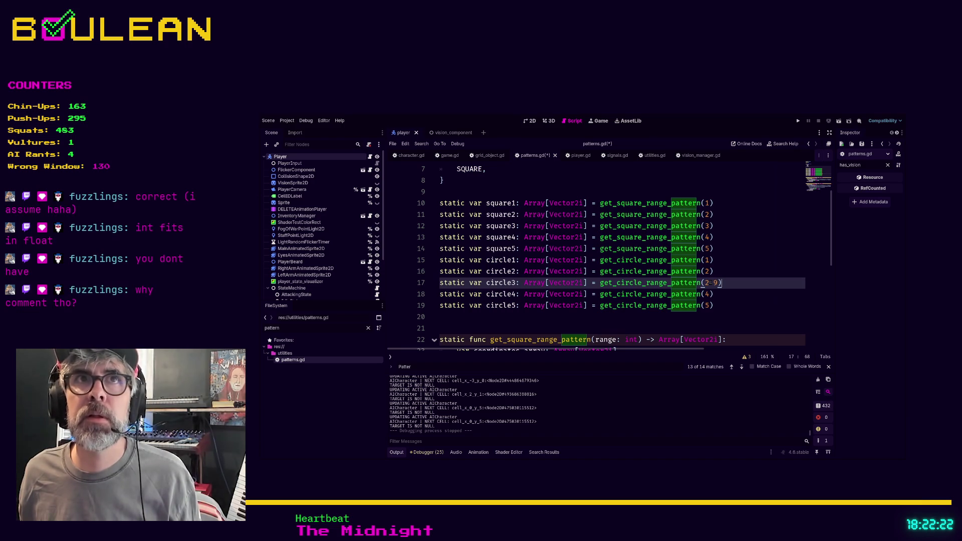
double_click(633, 339)
type("float")
left_click(577, 327)
key("ctrl+s")
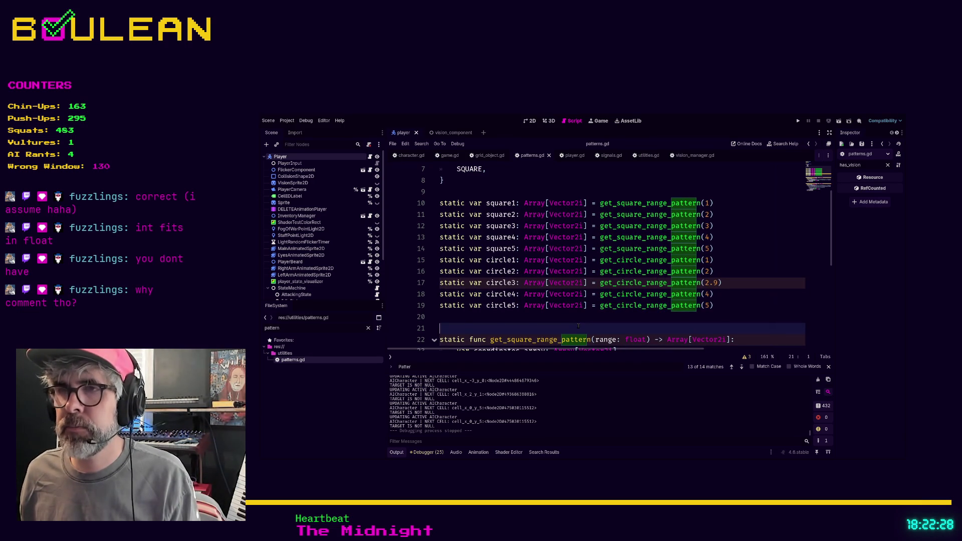
key("F5")
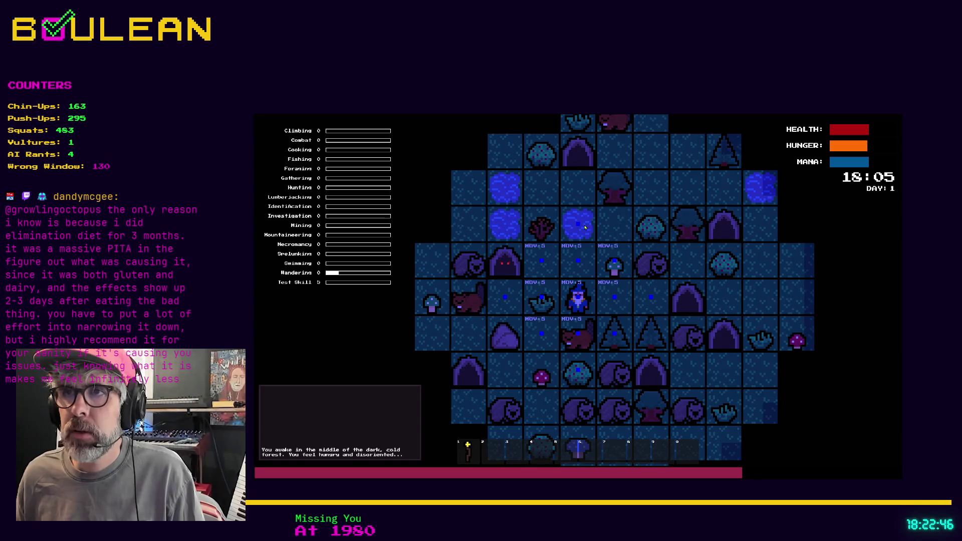
- Select hotbar slot 1, use its item to light the area, and zoom the map out
key("1")
key("e")
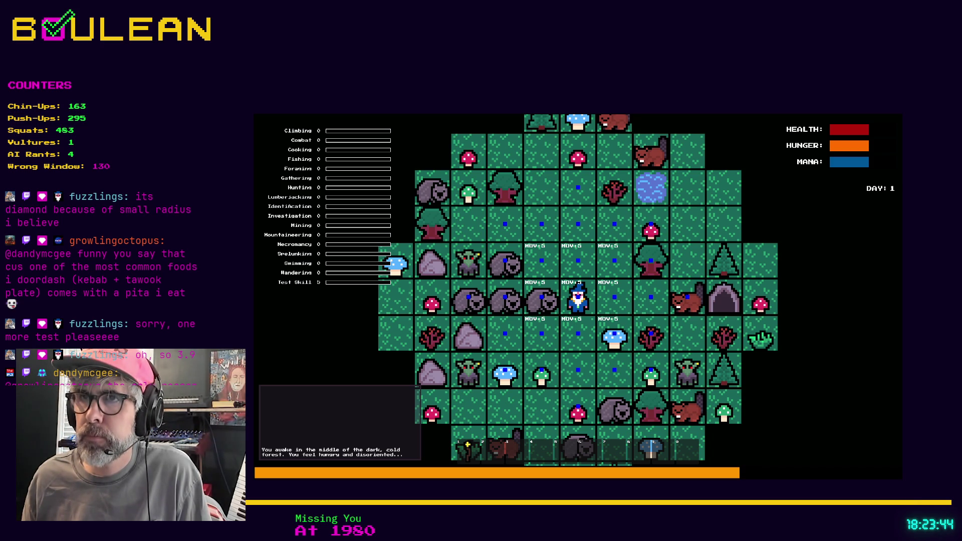
key("minus")
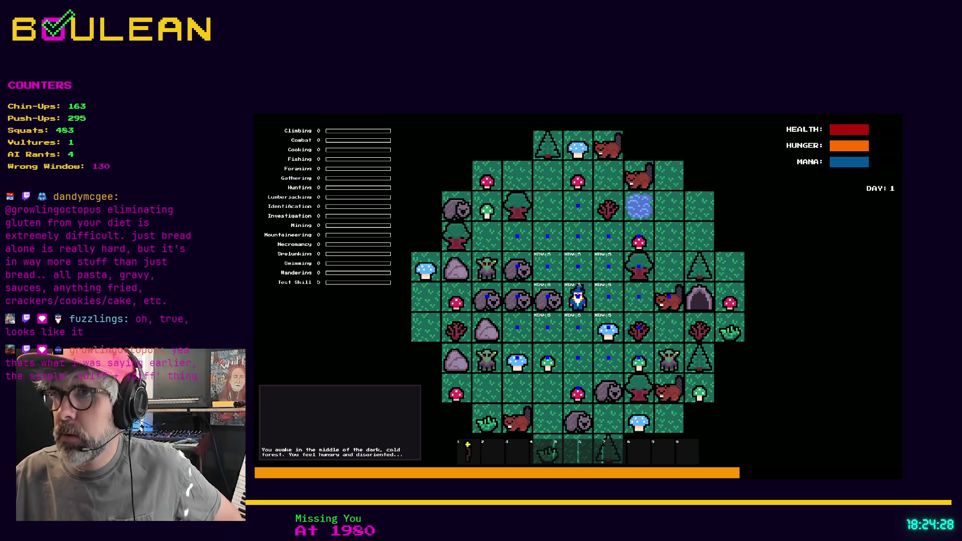
- Compare the vision circle with the Pixel Circle Generator page, then close the game
key("alt+Tab")
scroll(468, 380, "up", 1)
scroll(451, 378, "down", 2)
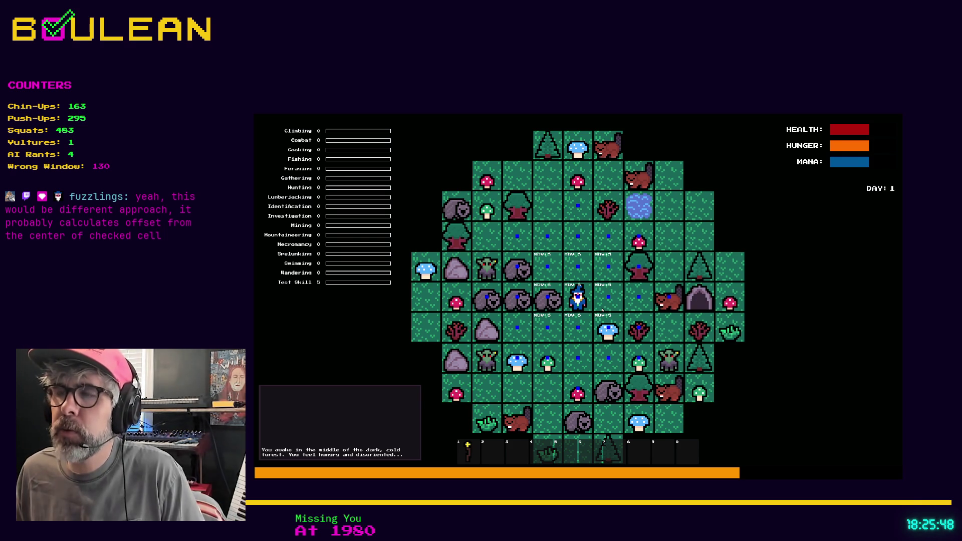
key("Escape")
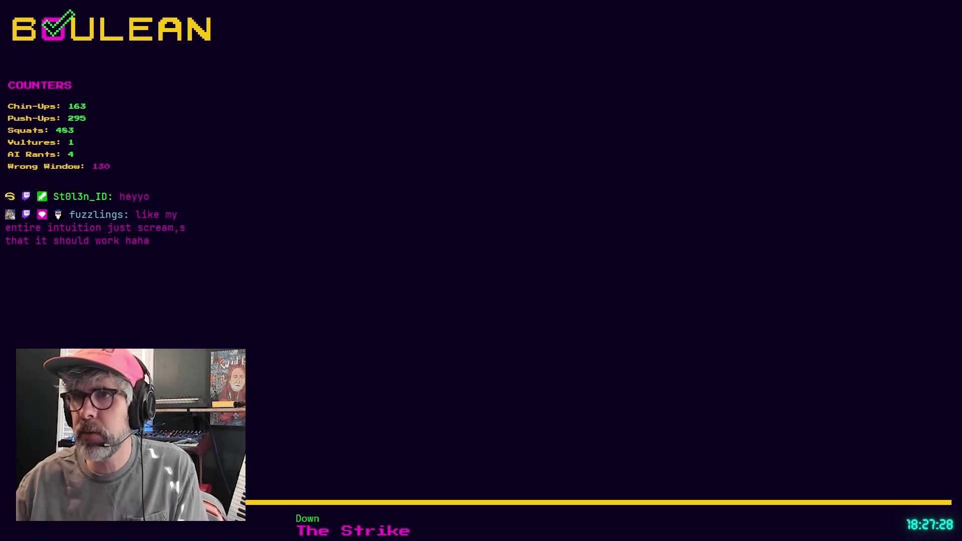
- Move the two comment lines above get_circle_range_pattern and remove their extra indentation
scroll(589, 300, "down", 1)
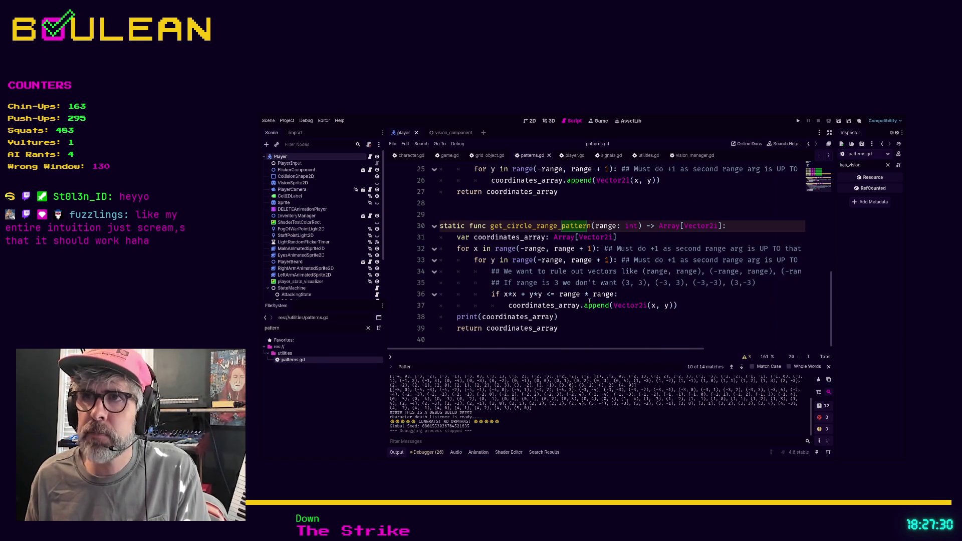
left_click_drag(758, 284, 441, 274)
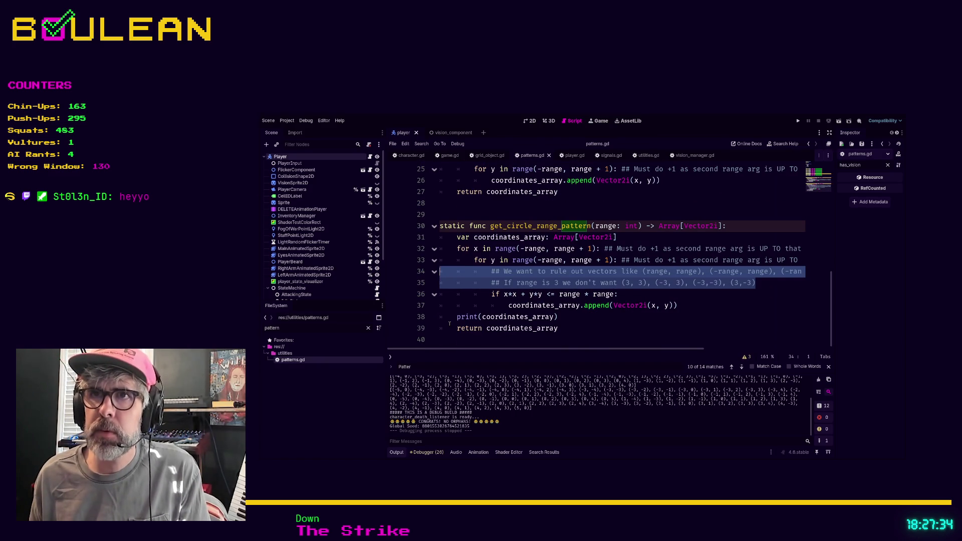
key("alt+Up")
key("alt+Up")
key("alt+Up")
key("shift+Tab")
key("shift+Tab")
key("shift+Tab")
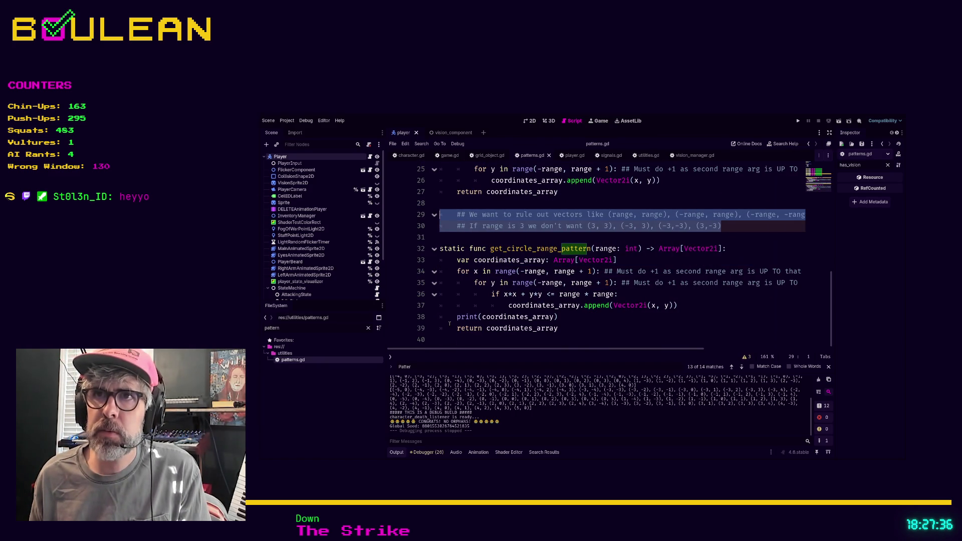
key("Down")
key("Down")
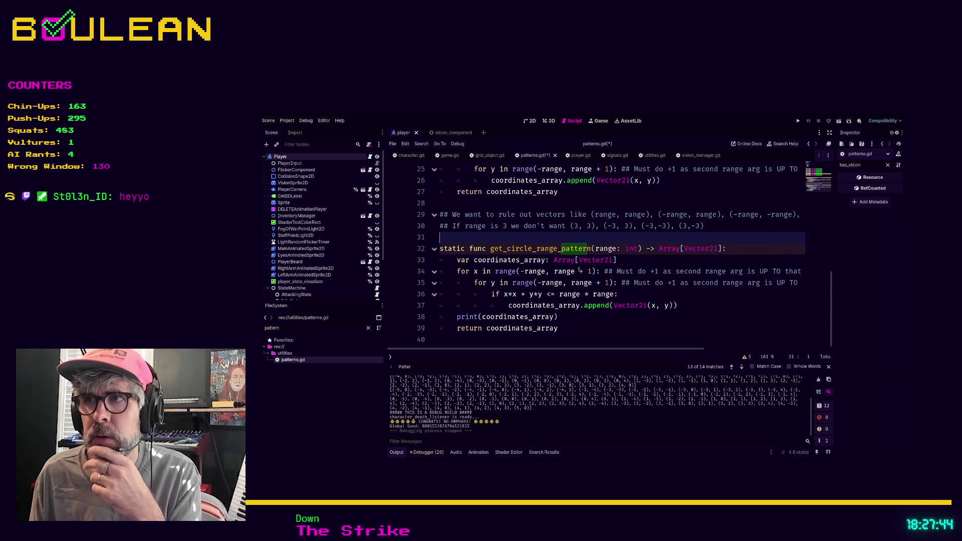
- Change get_circle_range_pattern's range parameter type from int to float and save patterns.gd
mouse_move(593, 271)
left_mouse_down()
mouse_move(553, 271)
mouse_move(590, 271)
left_mouse_up()
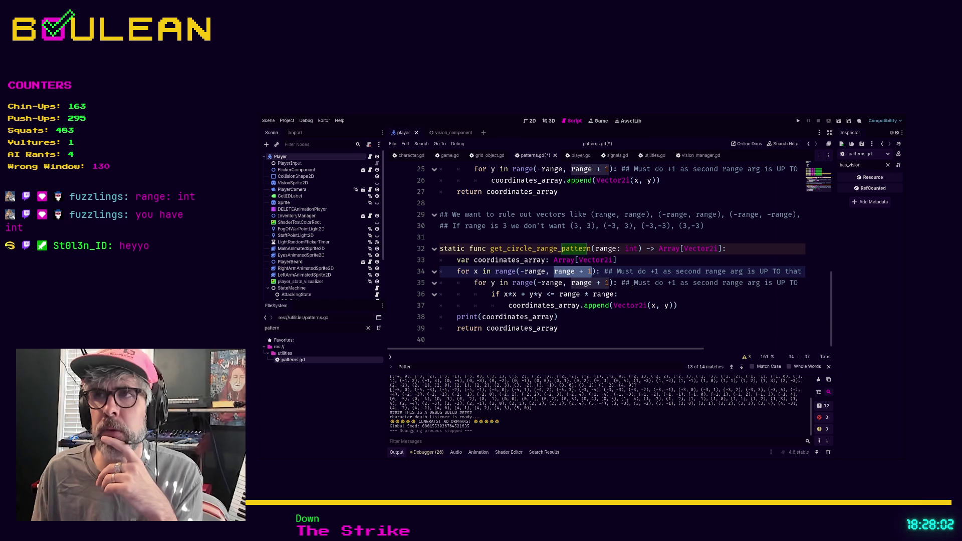
scroll(638, 271, "up", 2)
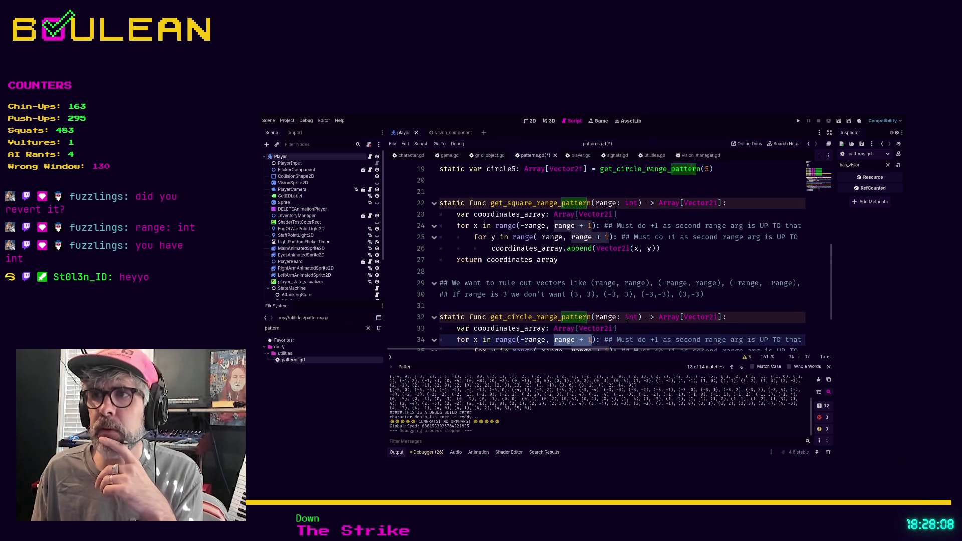
double_click(630, 316)
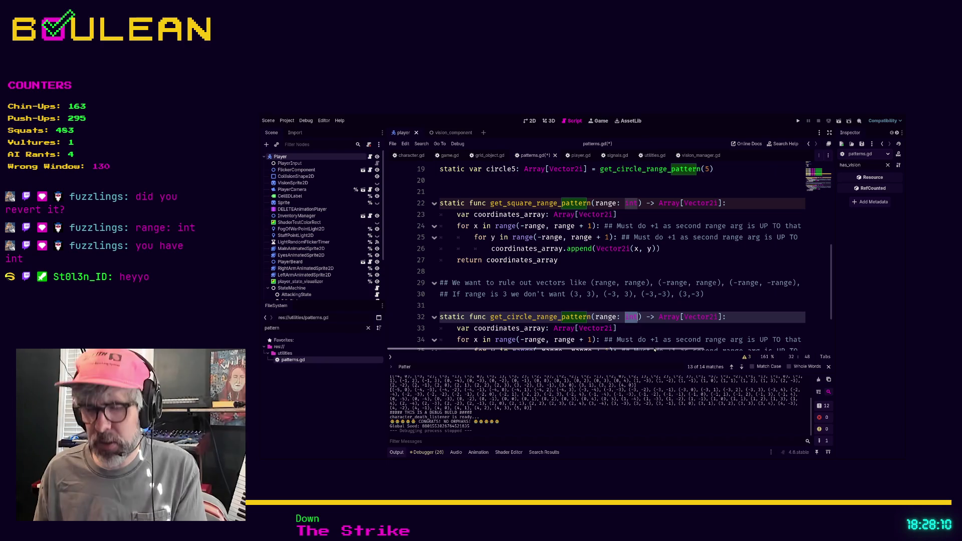
type("float")
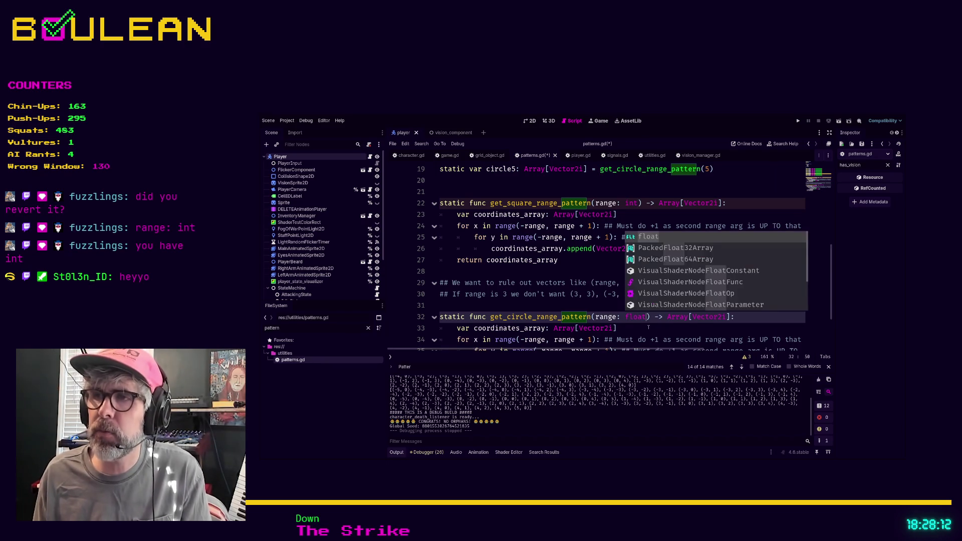
left_click(638, 332)
key("ctrl+s")
- Run the game with F5 to test the float range change
scroll(636, 330, "down", 2)
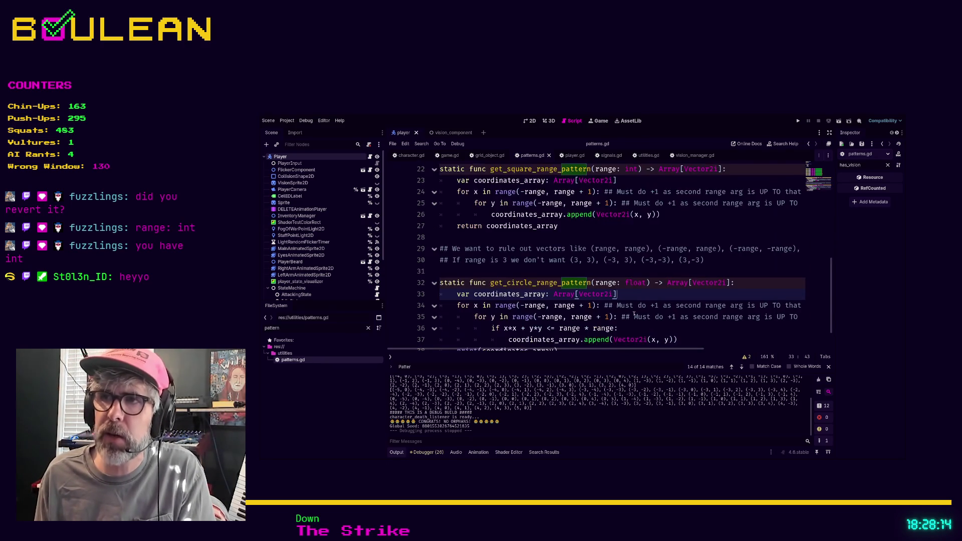
left_click(633, 328)
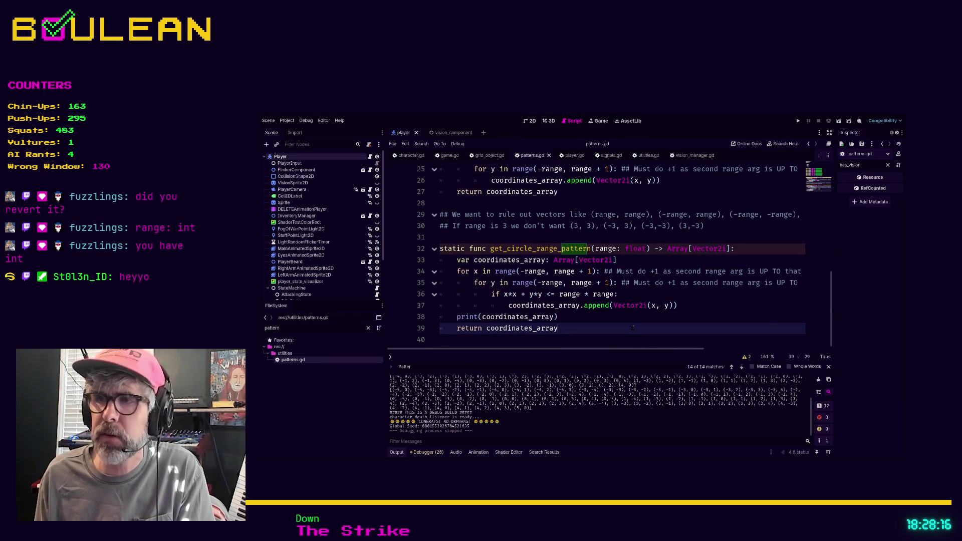
key("F5")
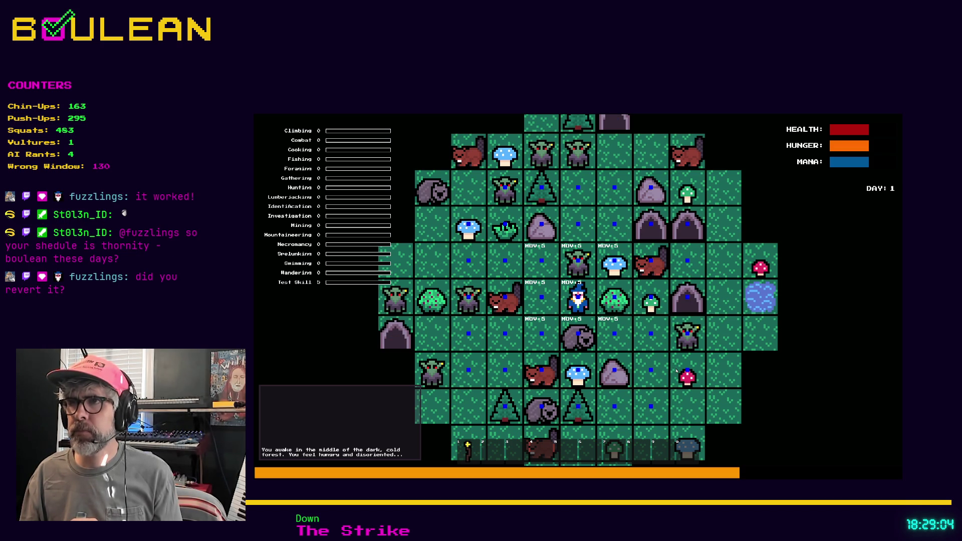
- Zoom the board out to see the lit circular area around the wizard
scroll(675, 370, "down", 2)
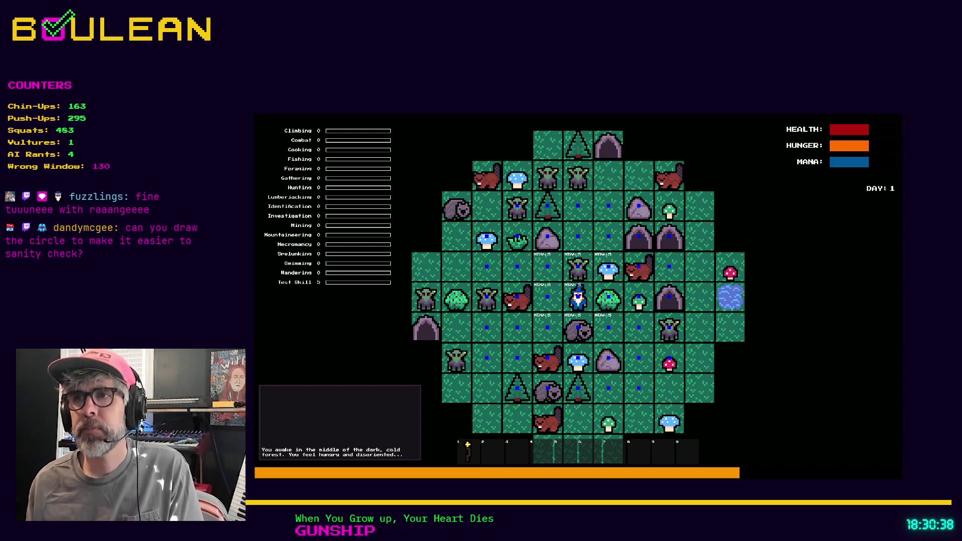
- Play until 18:05 on day 1, then stop the game with F8
key("Escape")
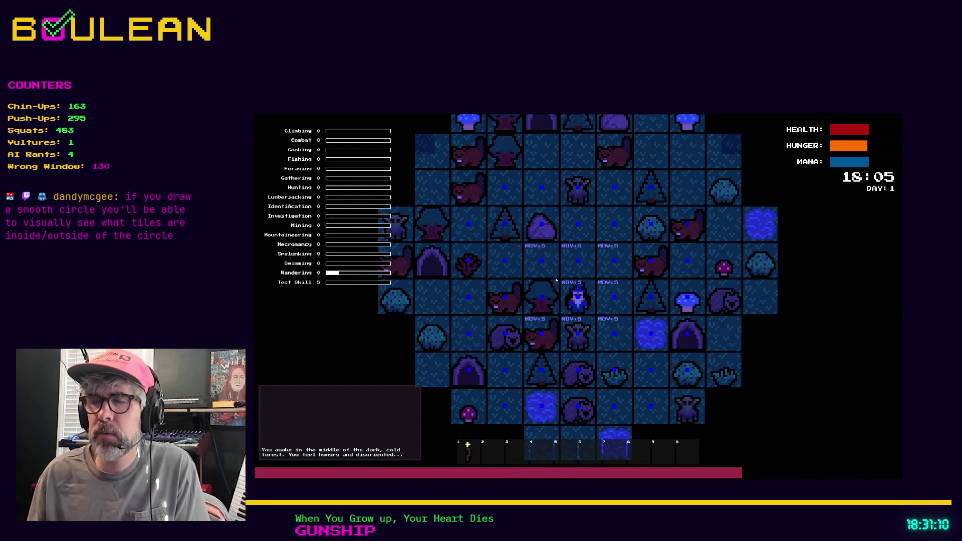
key("F8")
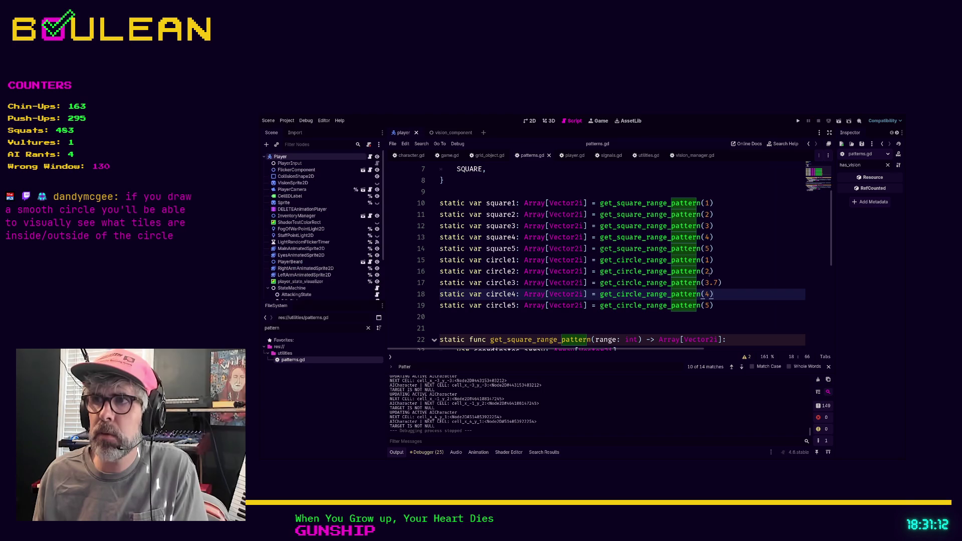
- Change circle3's range from 3.7 to 3.5 in patterns.gd and relaunch the game
key("Up")
key("Delete")
type("5")
left_click(729, 305)
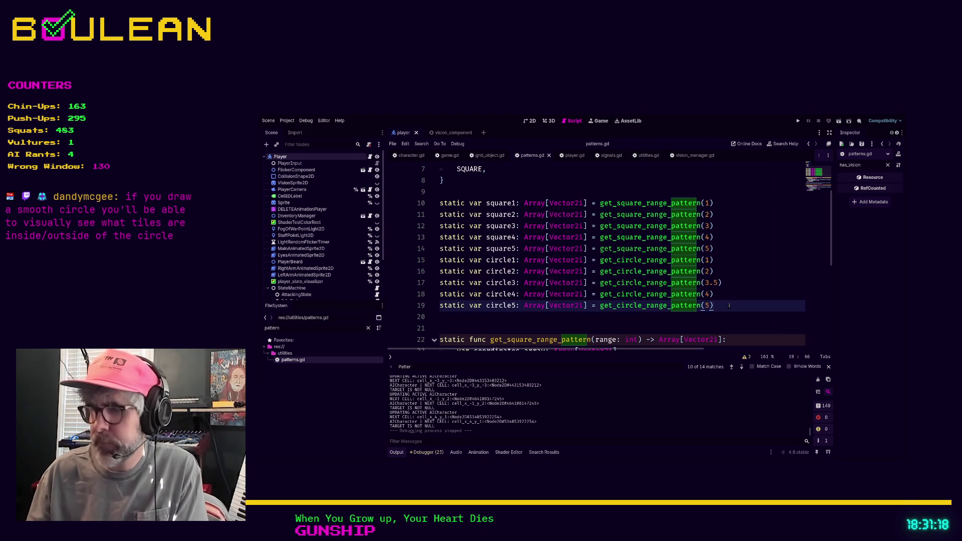
key("F5")
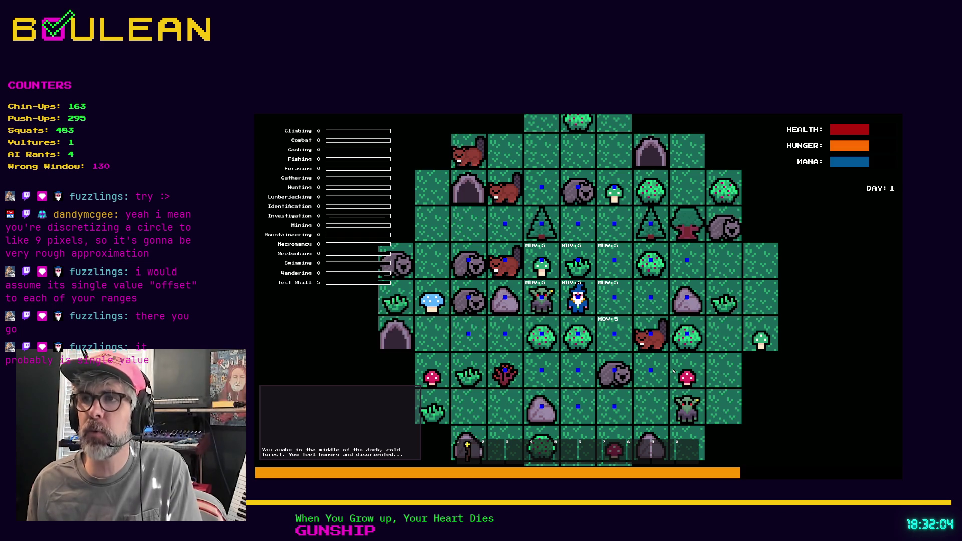
- Exit the running game after checking the 3.5 radius field of view
key("Escape")
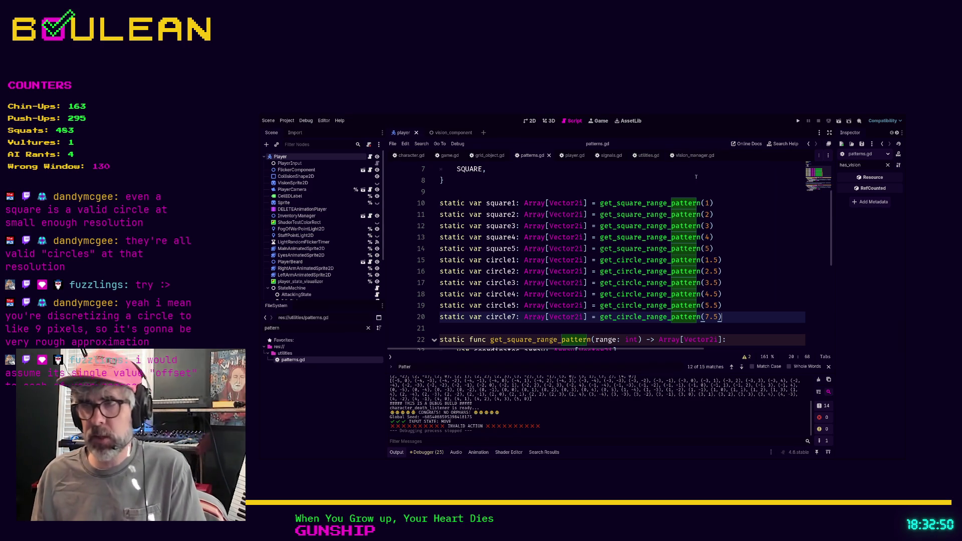
left_click(664, 324)
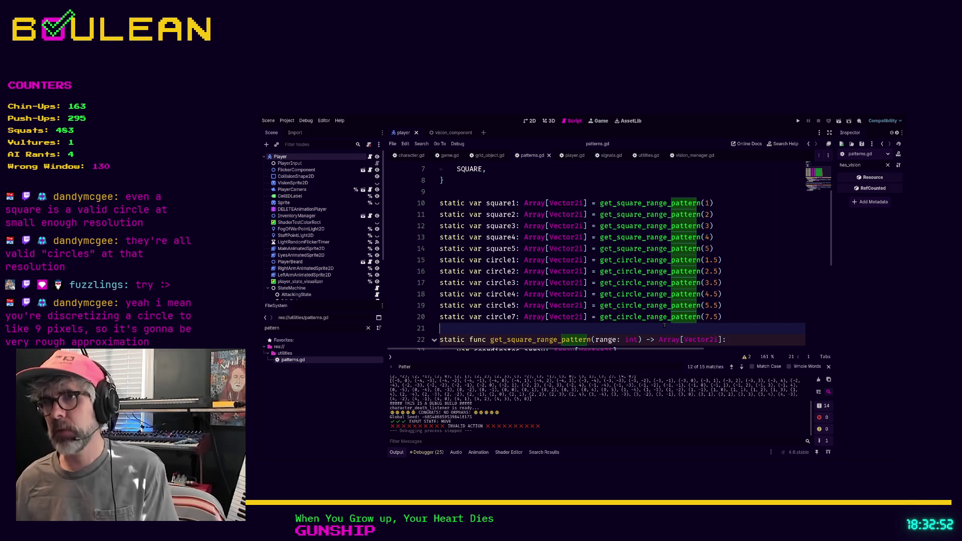
scroll(615, 311, "down", 1)
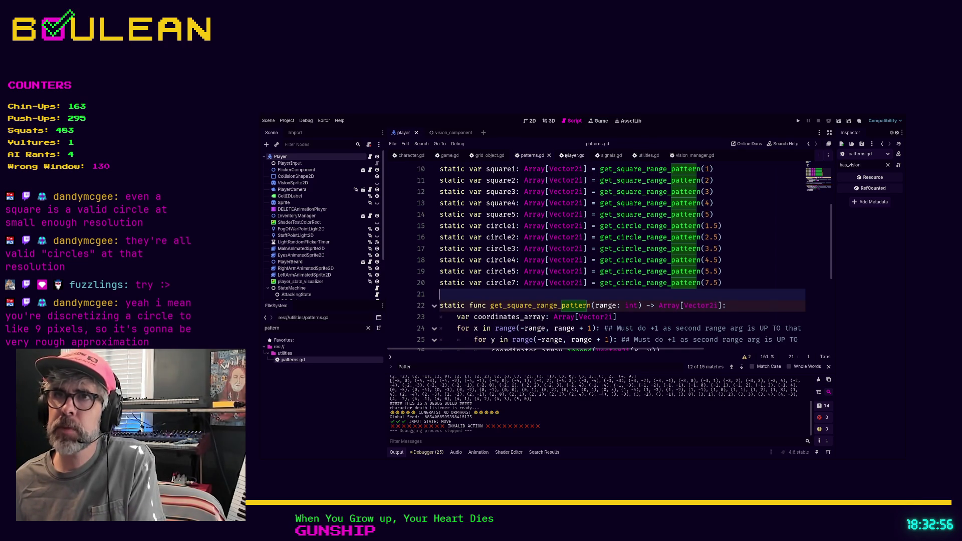
left_click(490, 156)
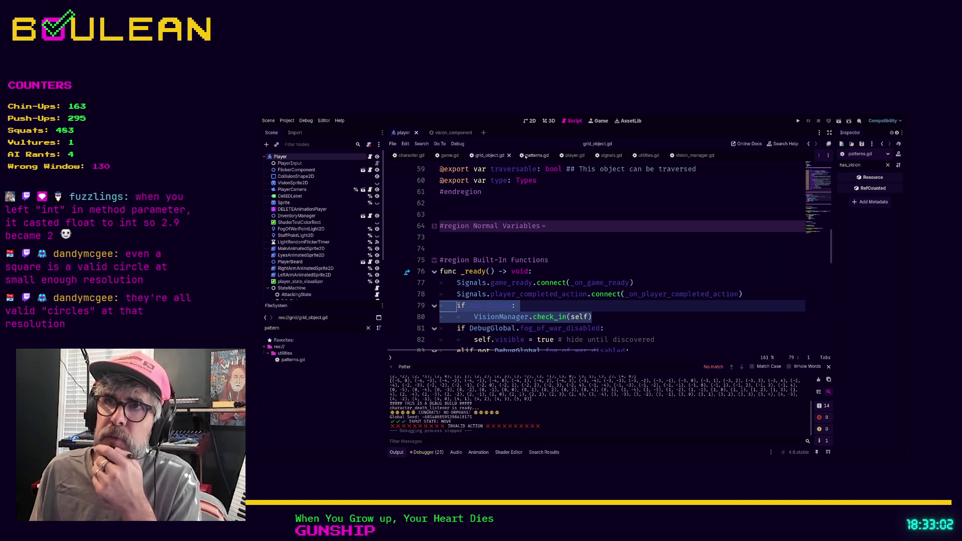
left_click(533, 155)
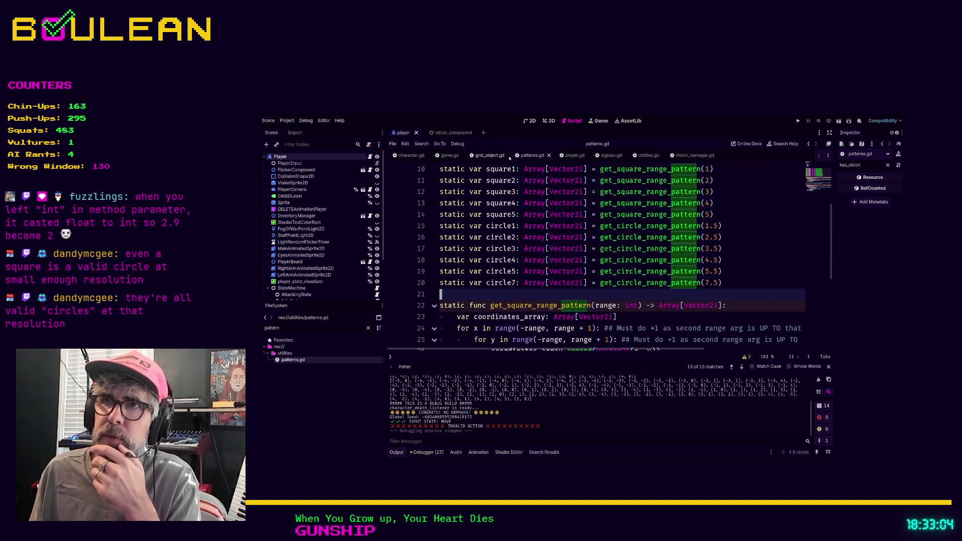
- Change line 48 of vision_manager.gd to loop over Patterns.circle4:, save, and run the game
left_click(693, 155)
left_click(686, 225)
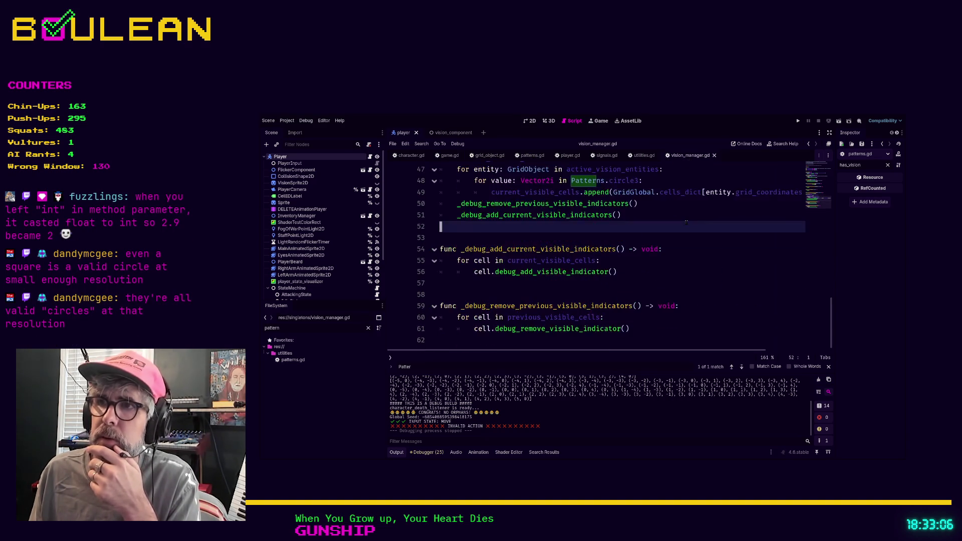
scroll(686, 223, "up", 3)
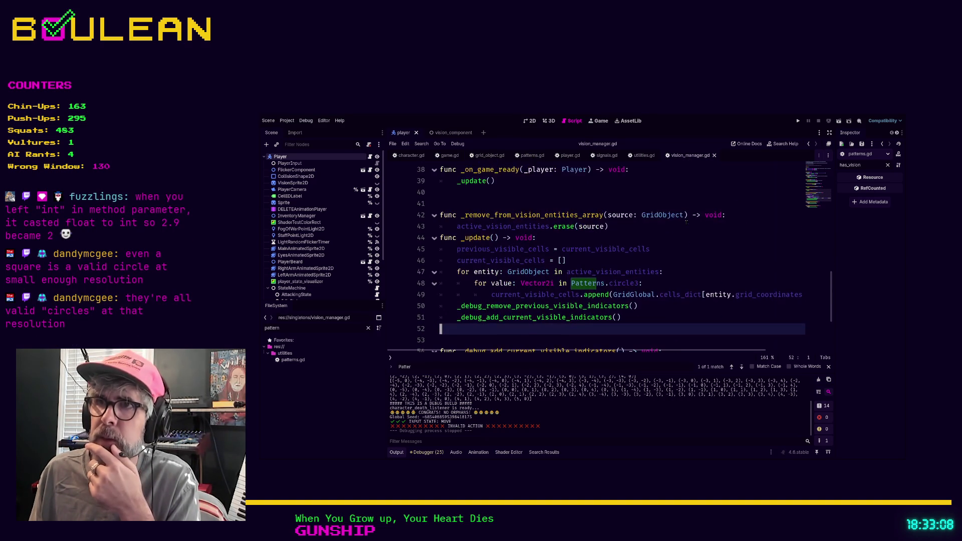
scroll(685, 221, "down", 3)
scroll(685, 221, "up", 4)
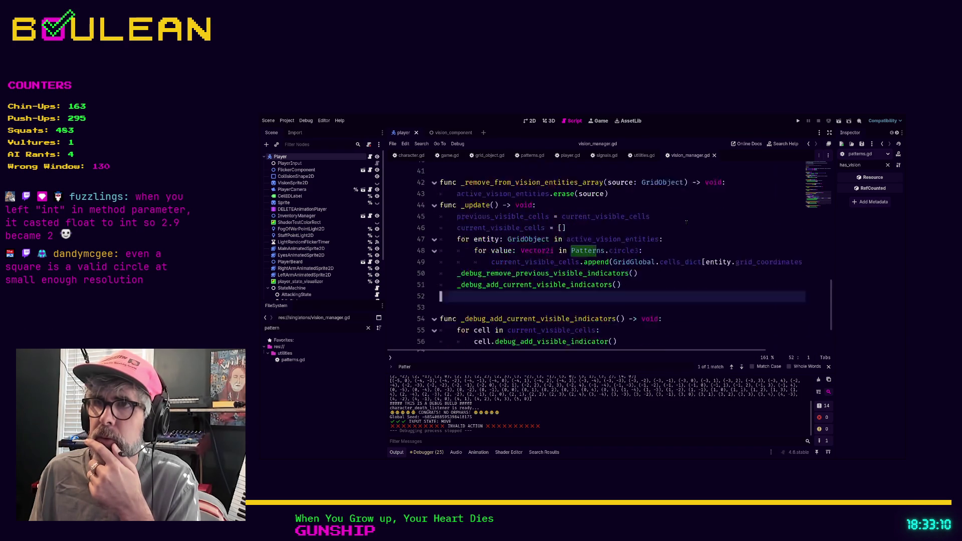
scroll(686, 220, "down", 1)
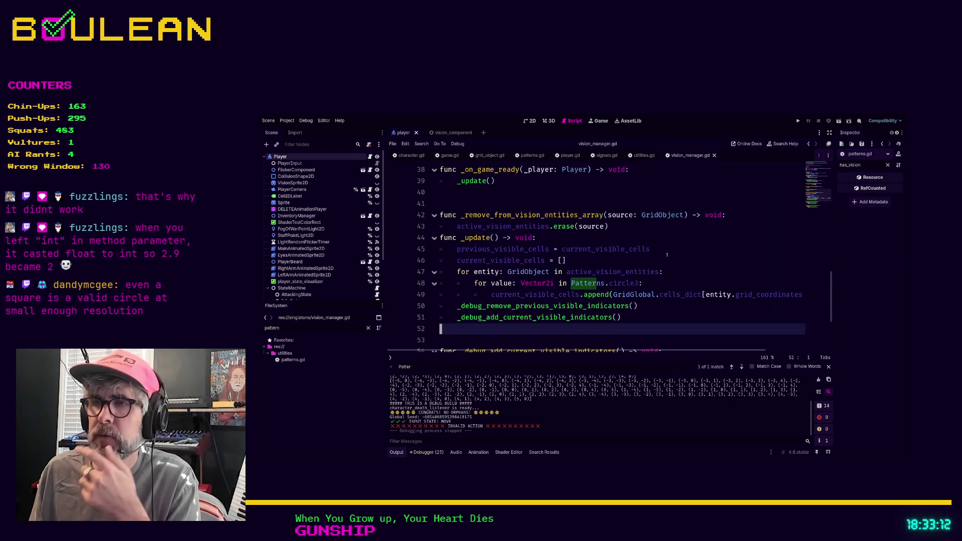
scroll(640, 284, "up", 1)
left_click(640, 295)
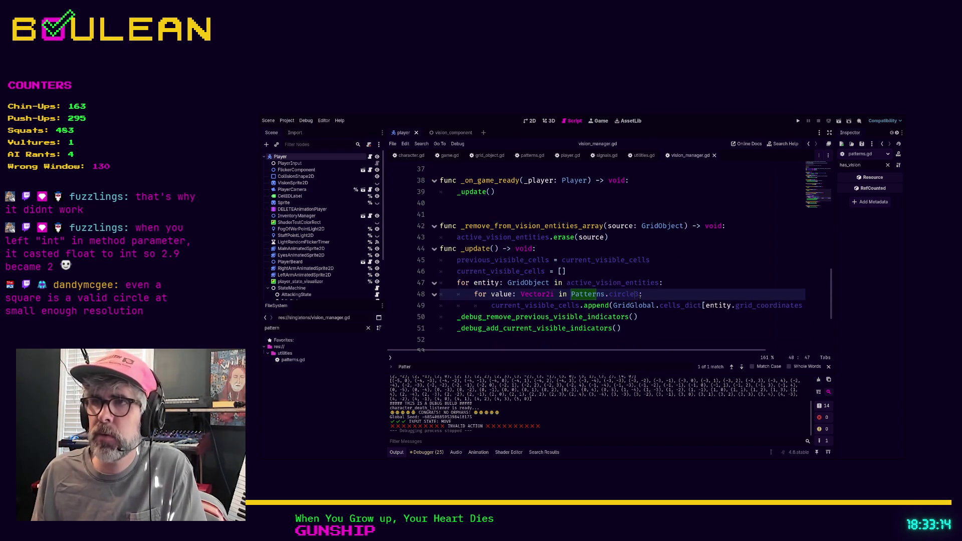
type(":")
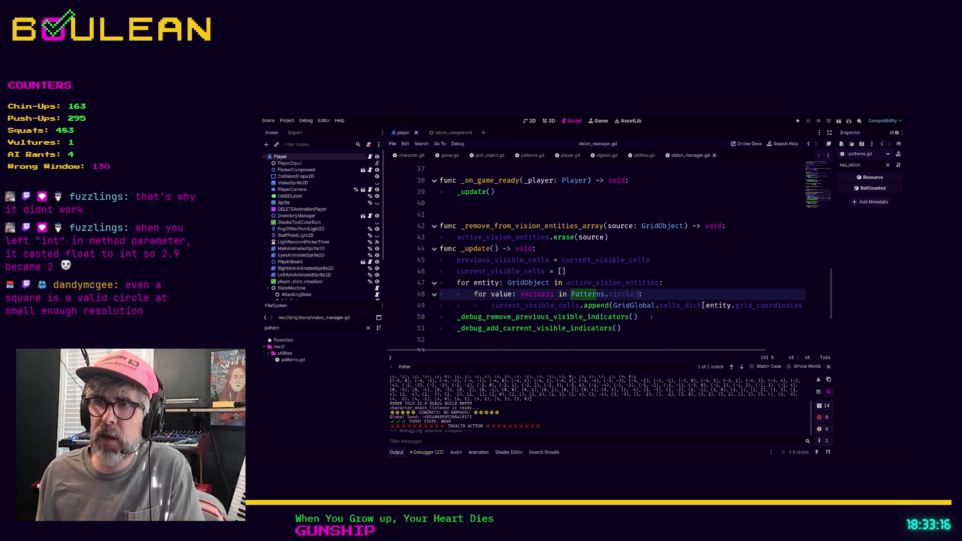
key("BackSpace")
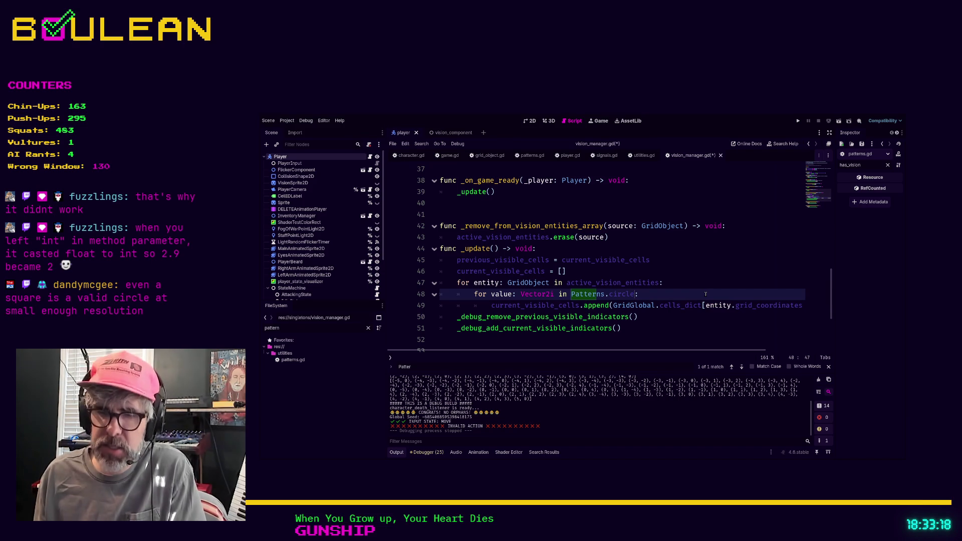
type("4")
left_click(694, 288)
key("ctrl+s")
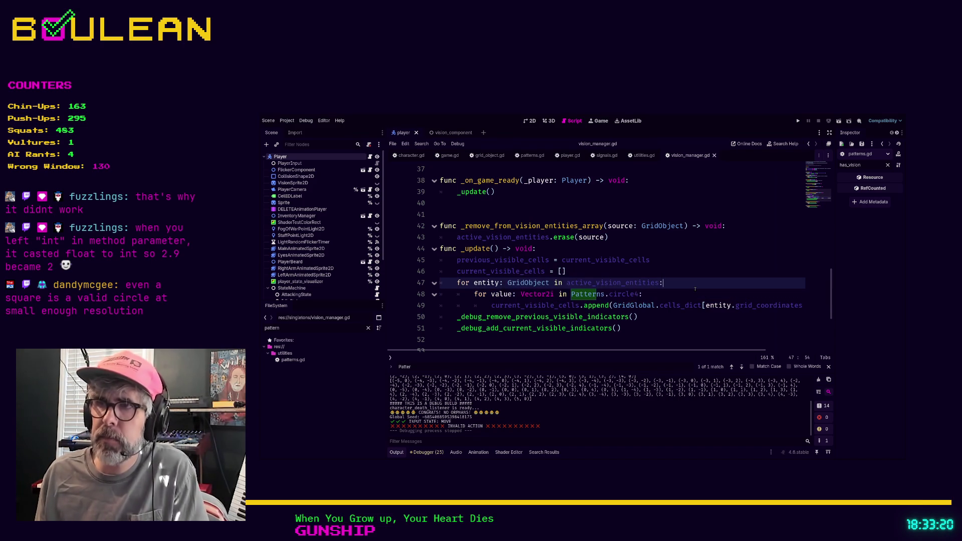
key("F5")
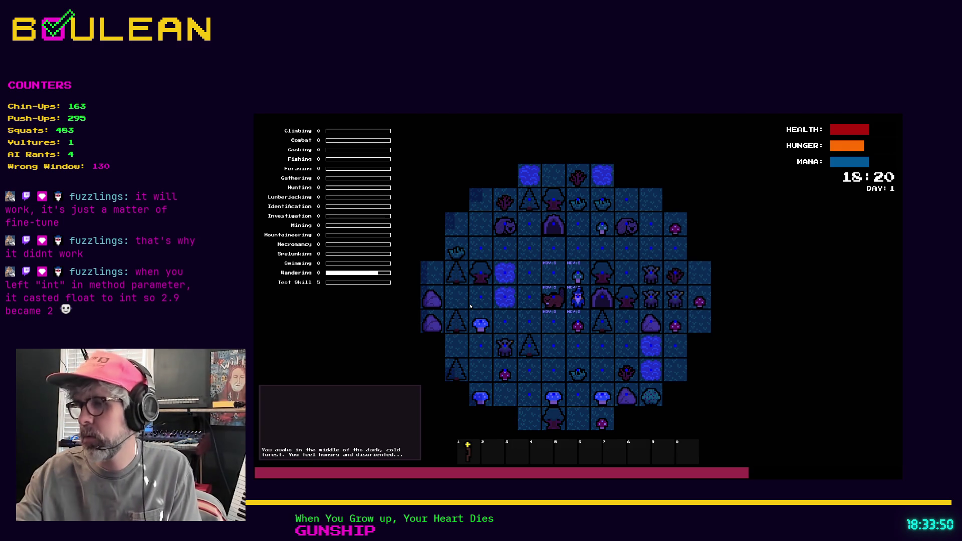
- Stop the running game with F8 to return to vision_manager.gd
key("F8")
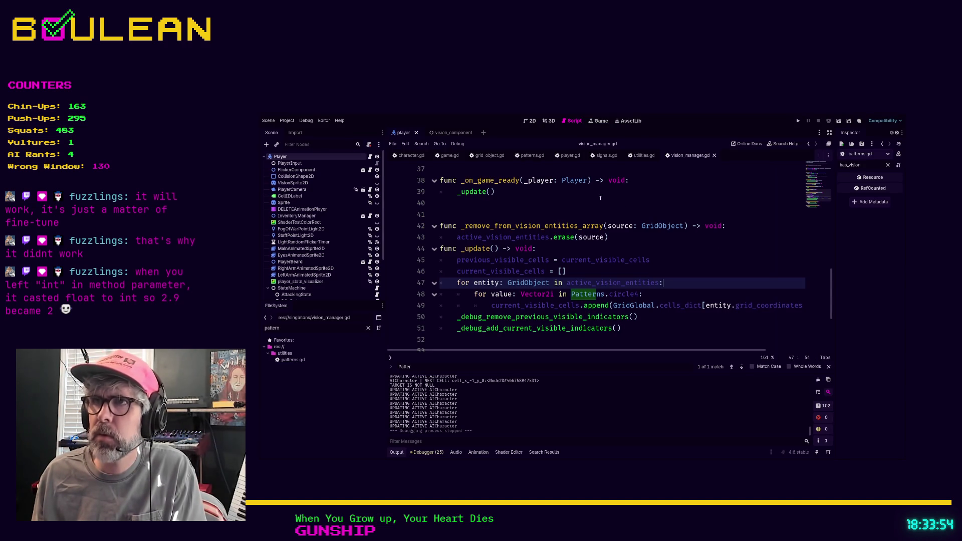
- Review circle1–circle5 (1.5–5.5) and circle7 (7.5) in patterns.gd, then return to vision_manager.gd
left_click(532, 155)
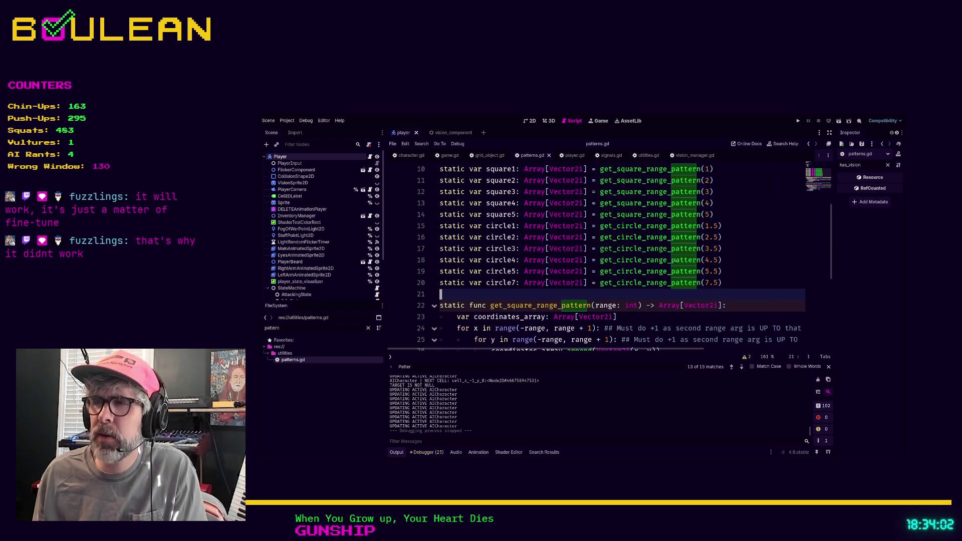
left_click(726, 283)
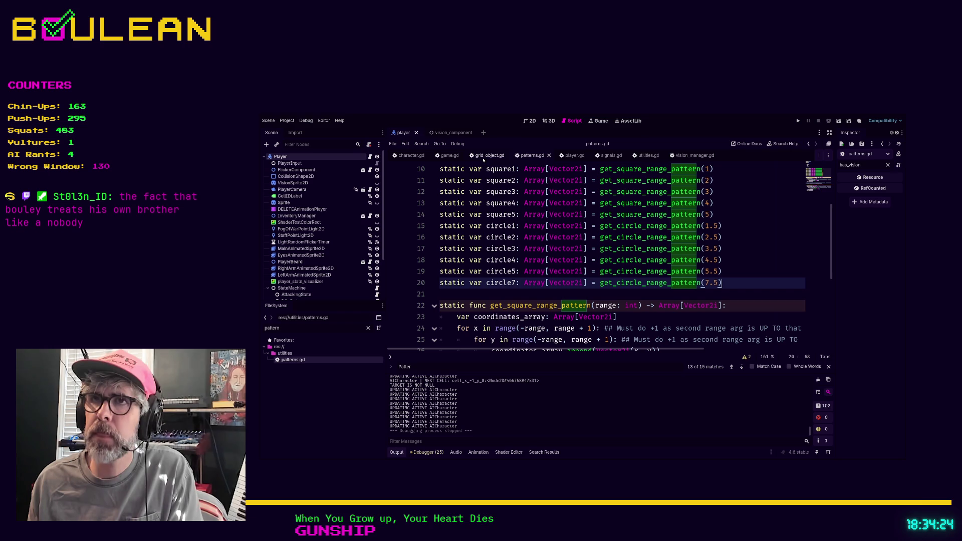
left_click(693, 155)
- Change line 48 from Patterns.circle4 to Patterns.circle7, save vision_manager.gd, and run the game
key("Down")
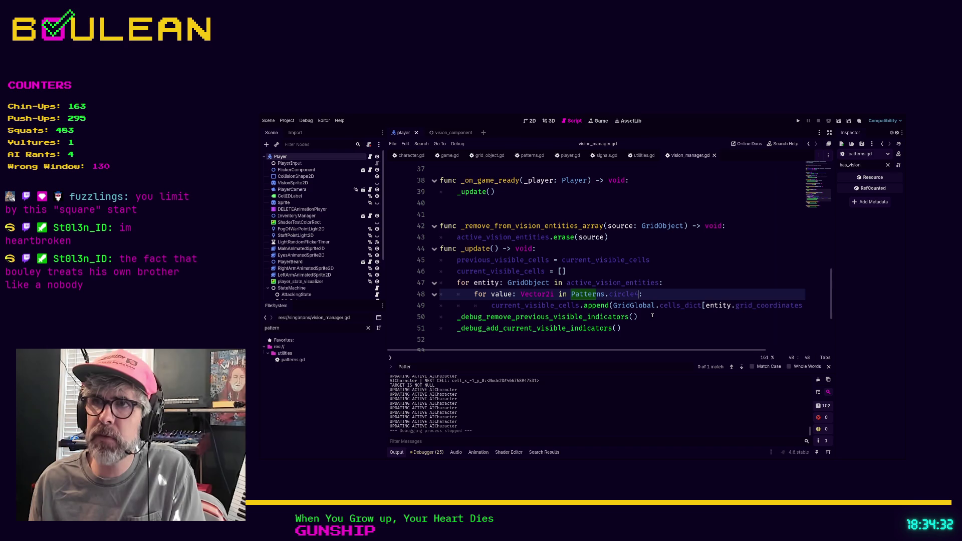
key("BackSpace")
type("7")
scroll(652, 315, "down", 2)
left_click(680, 292)
scroll(680, 292, "up", 3)
left_click_drag(684, 317, 684, 308)
left_click(679, 328)
key("ctrl+s")
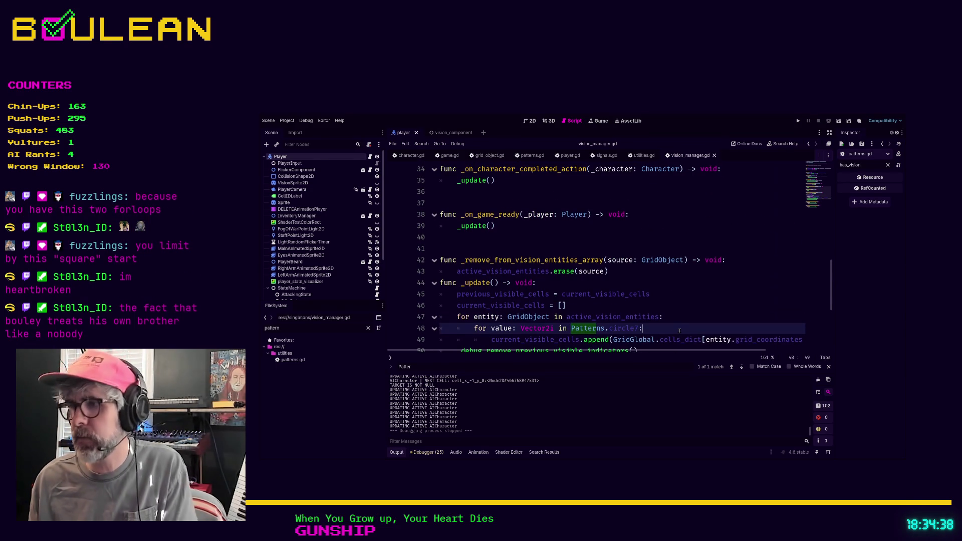
key("F5")
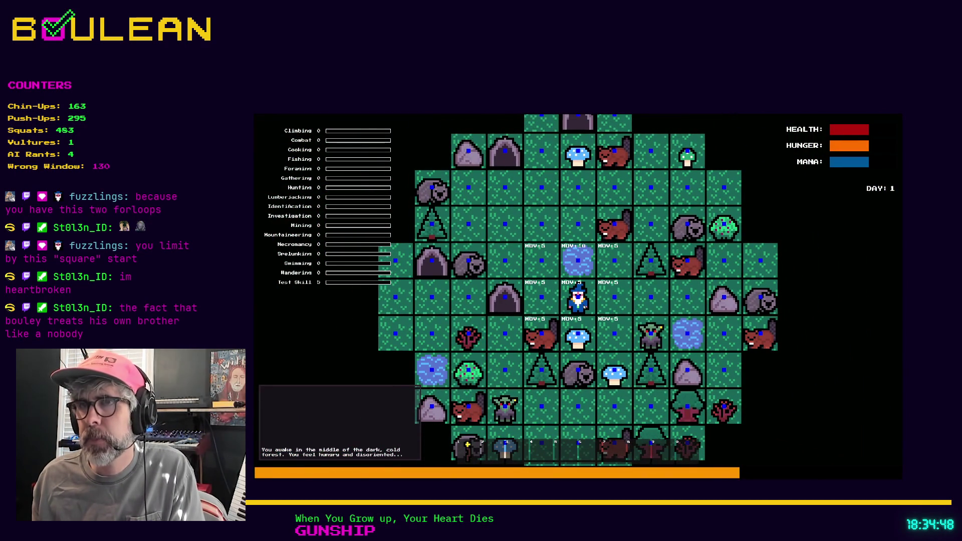
- Stop the game and switch to the Pixel Circle Generator page in the browser
key("F8")
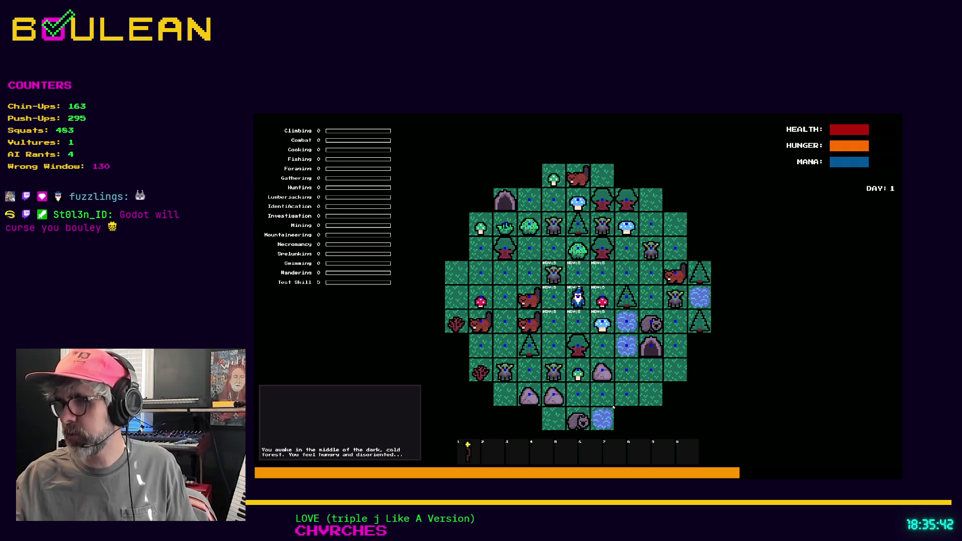
key("alt+Tab")
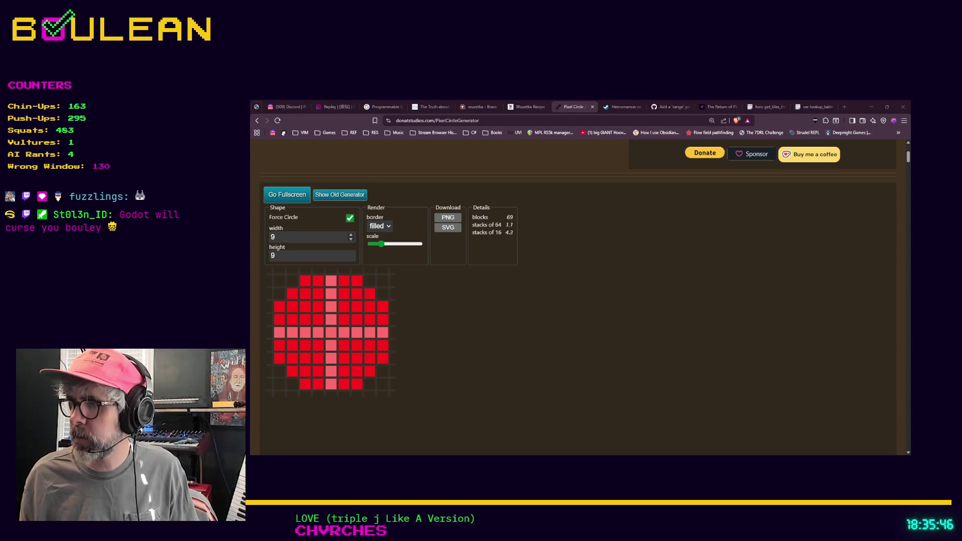
- Lower the circle width and height from 9 to 3, leaving a 3×3 circle of 9 blocks
left_click(351, 240)
left_click(350, 239)
left_click(350, 240)
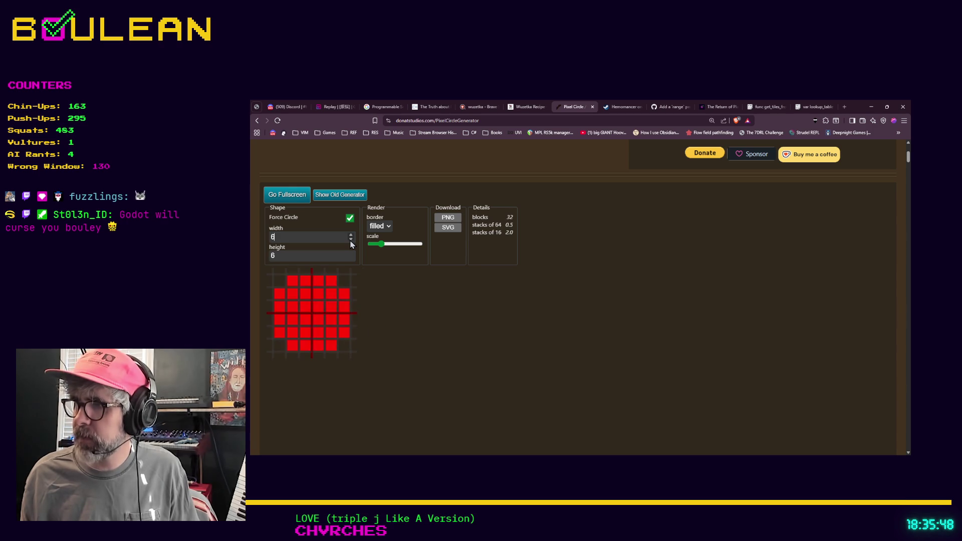
left_click(351, 241)
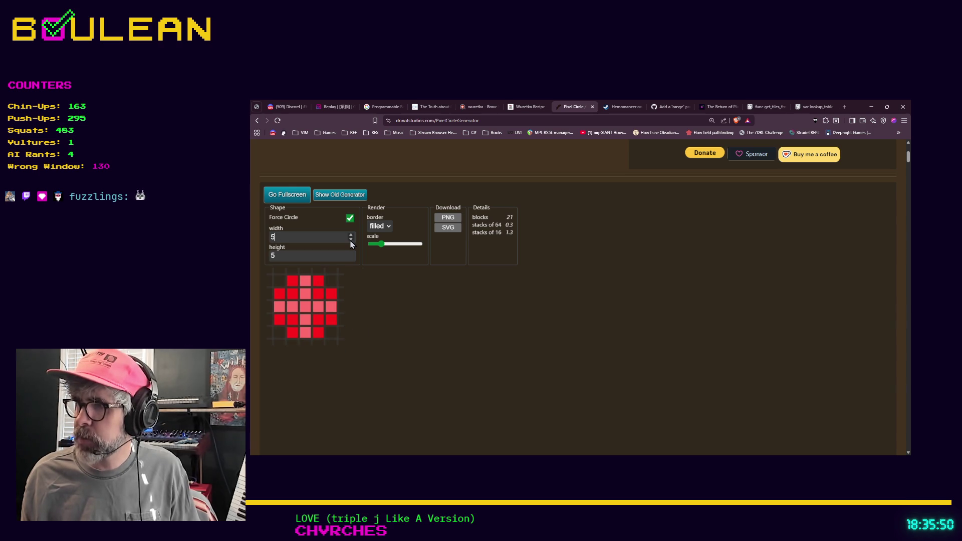
left_click(351, 240)
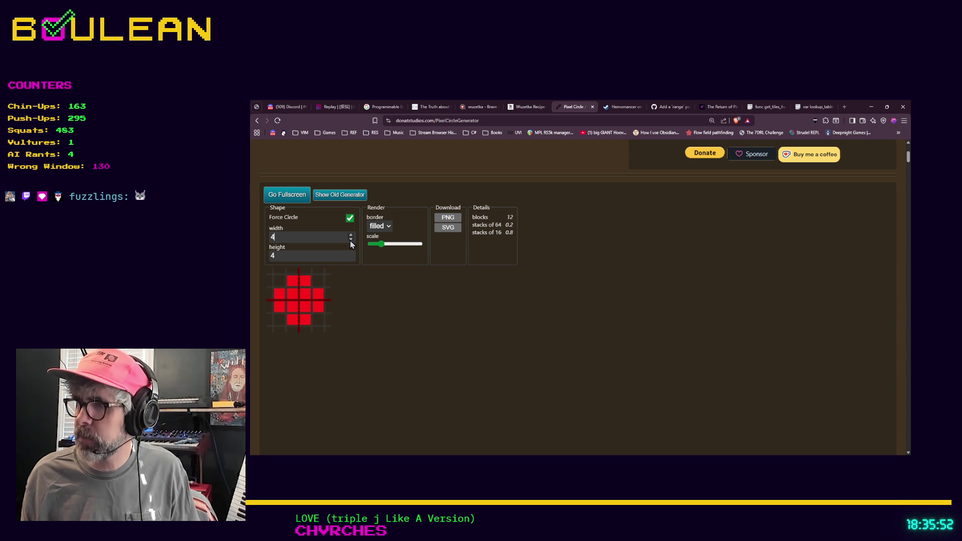
left_click(351, 239)
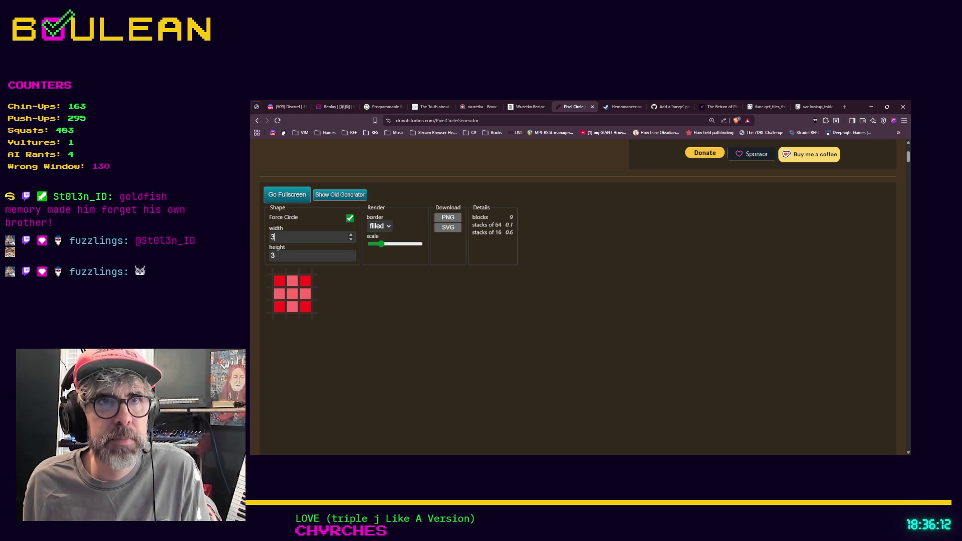
key("alt+Tab")
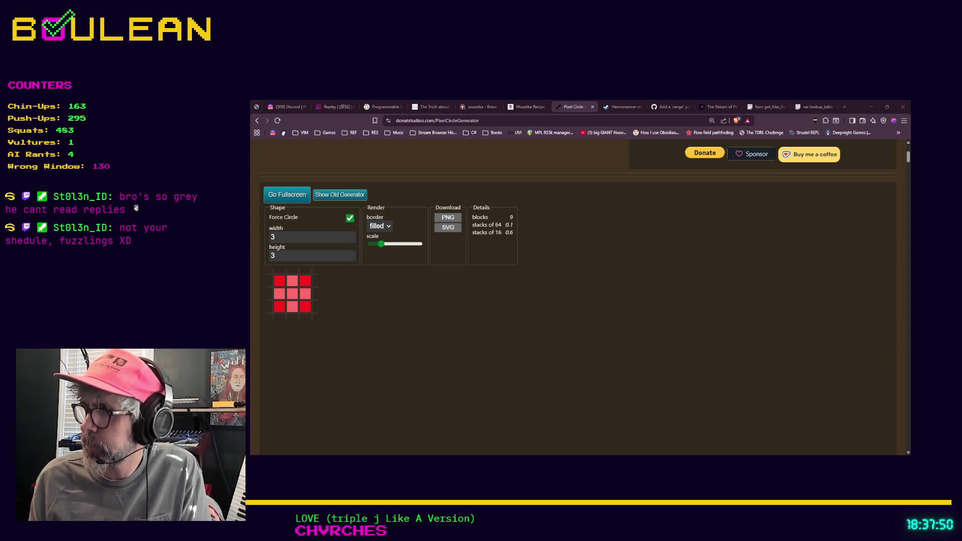
- Enlarge the preview scale and cut the circle from 3 to 1, leaving one block
left_click_drag(381, 243, 399, 247)
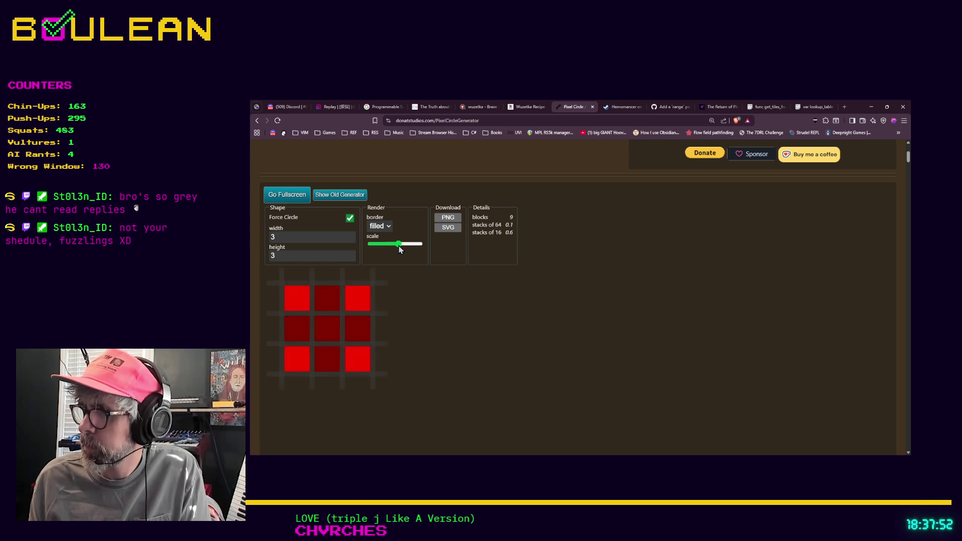
left_click(350, 239)
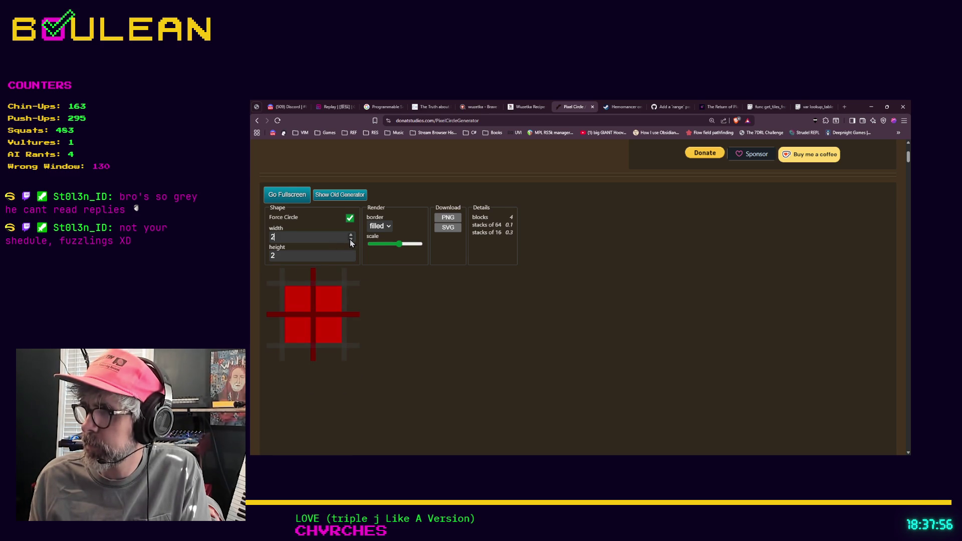
left_click(351, 240)
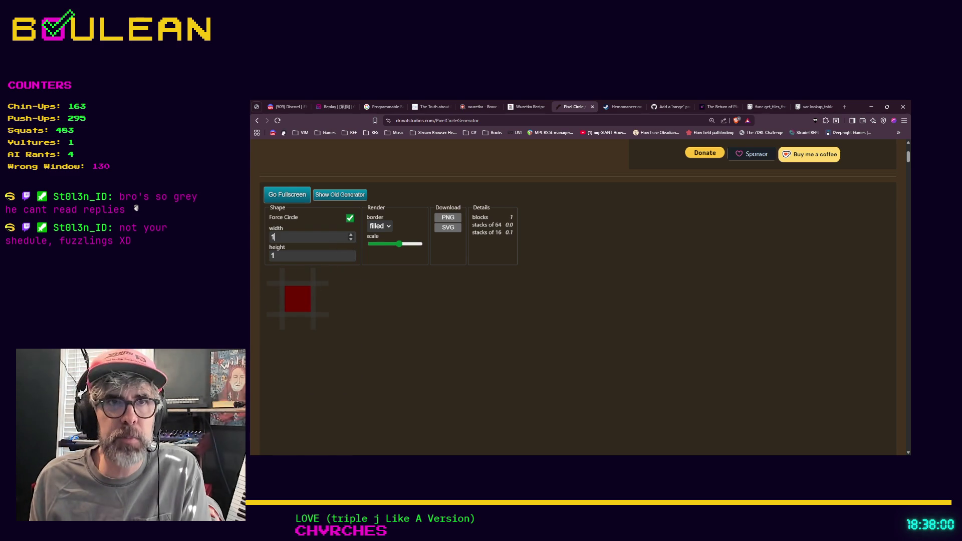
left_click(273, 237)
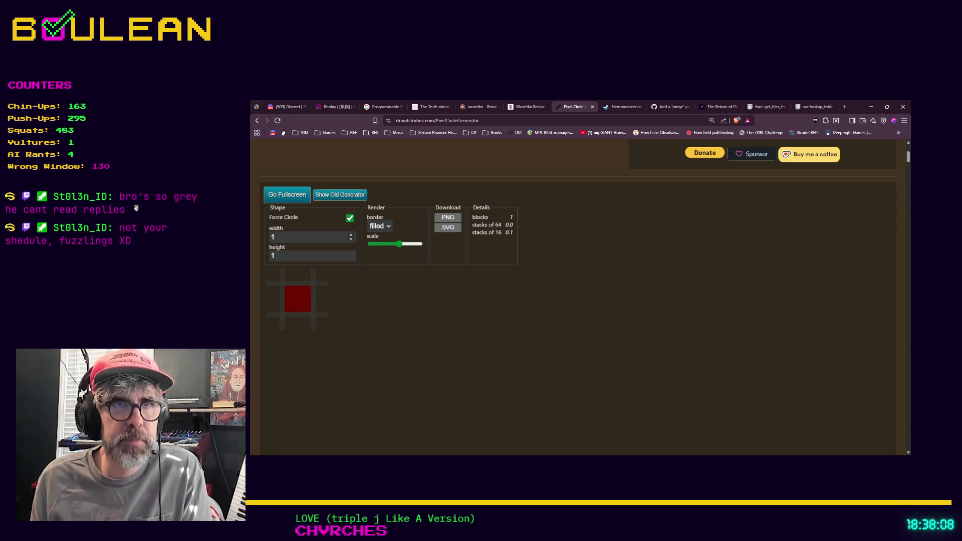
key("alt+Tab")
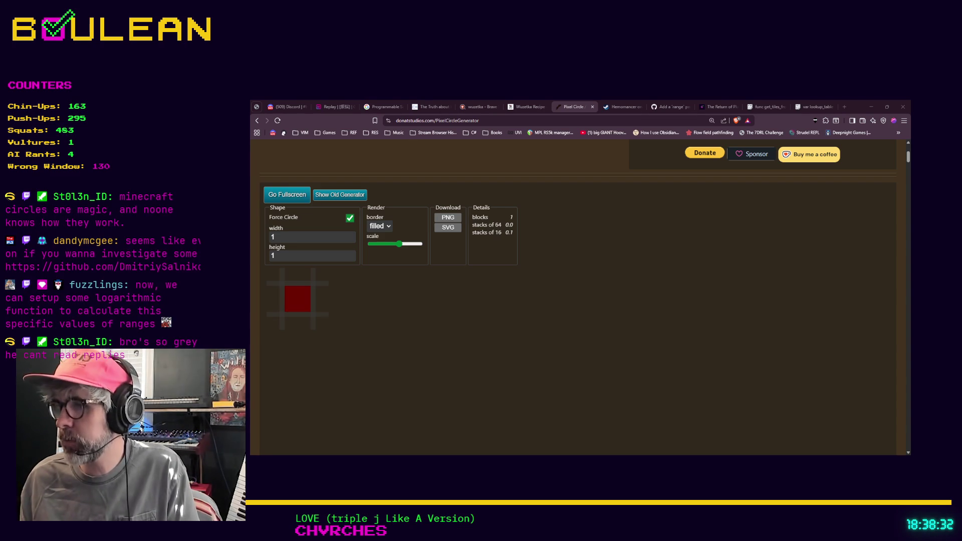
- Load github.com/DmitriySalnikov/godot_debug_draw_3d in a new browser tab
key("ctrl+t")
type("https://github.com/DmitriySalnikov/godot_debug_draw_3d")
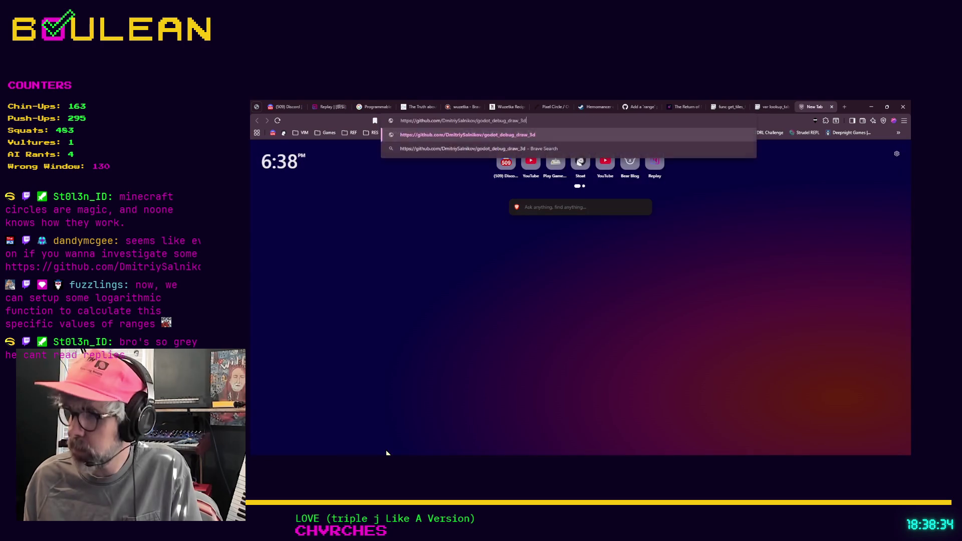
key("Return")
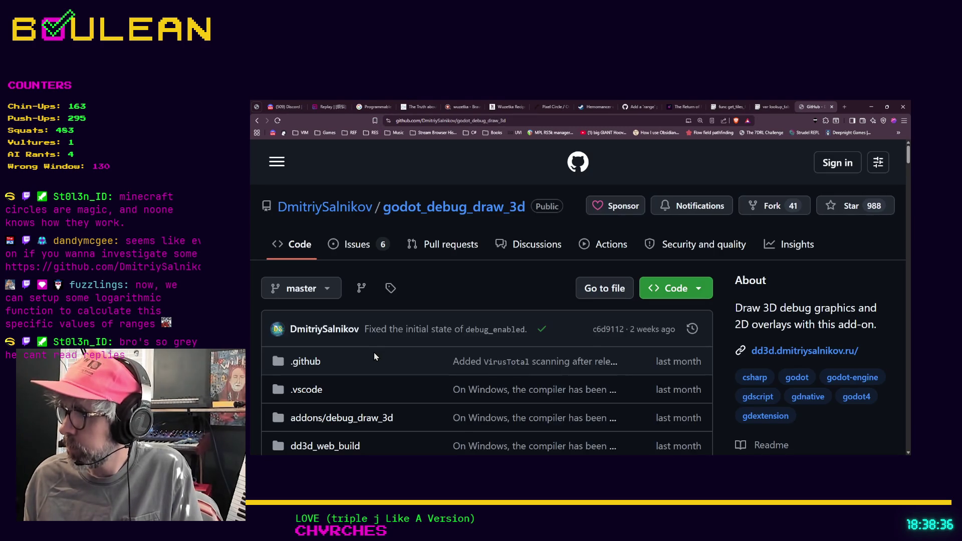
- Read down the repository README to its list of 3D features
scroll(656, 313, "down", 1)
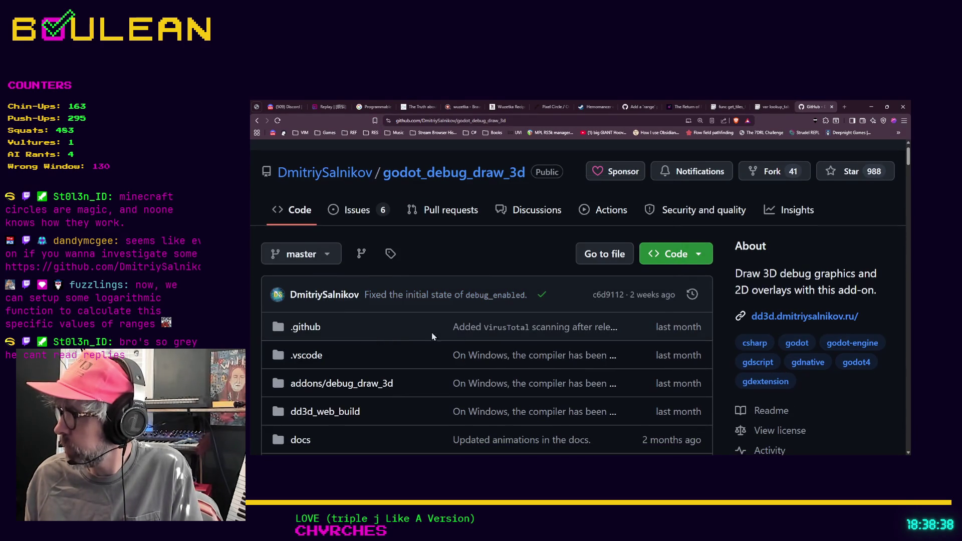
scroll(655, 306, "down", 5)
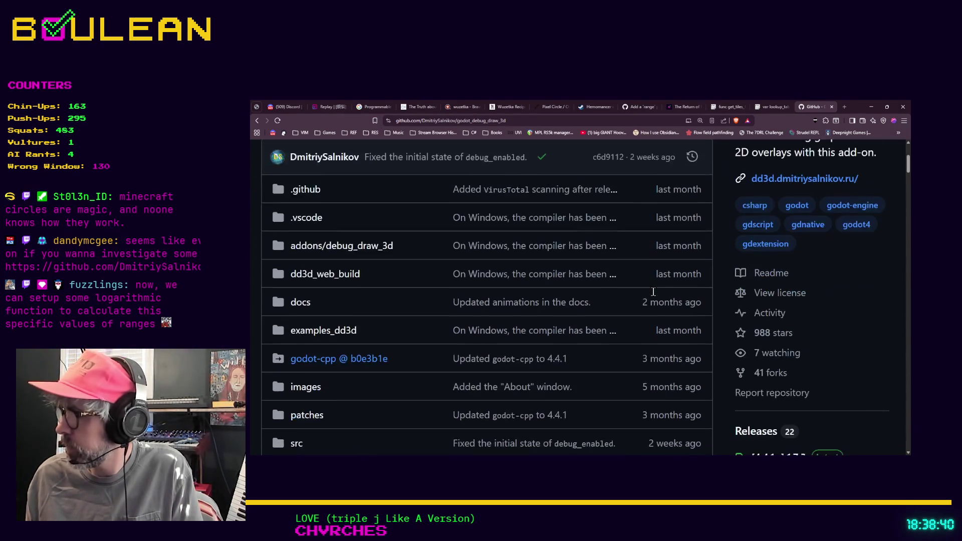
scroll(653, 293, "down", 10)
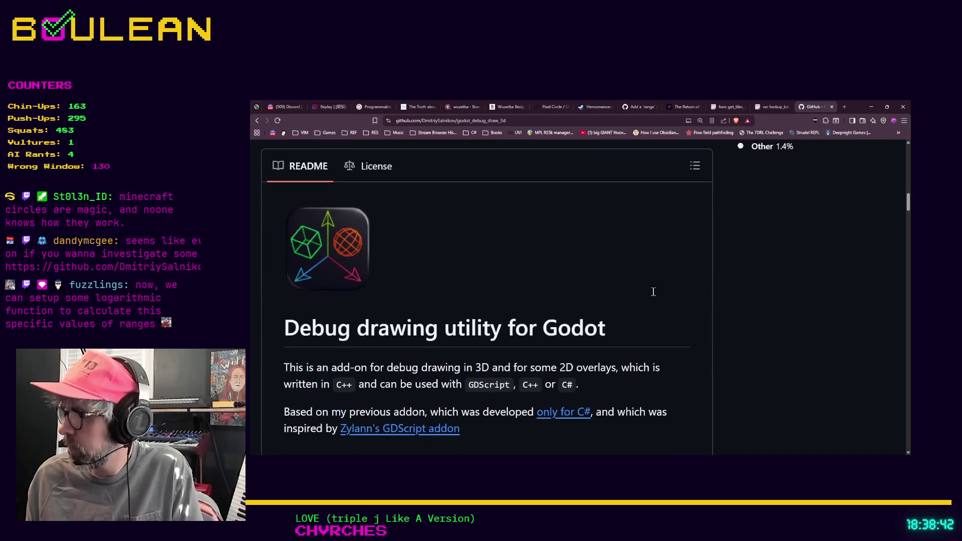
scroll(437, 295, "down", 1)
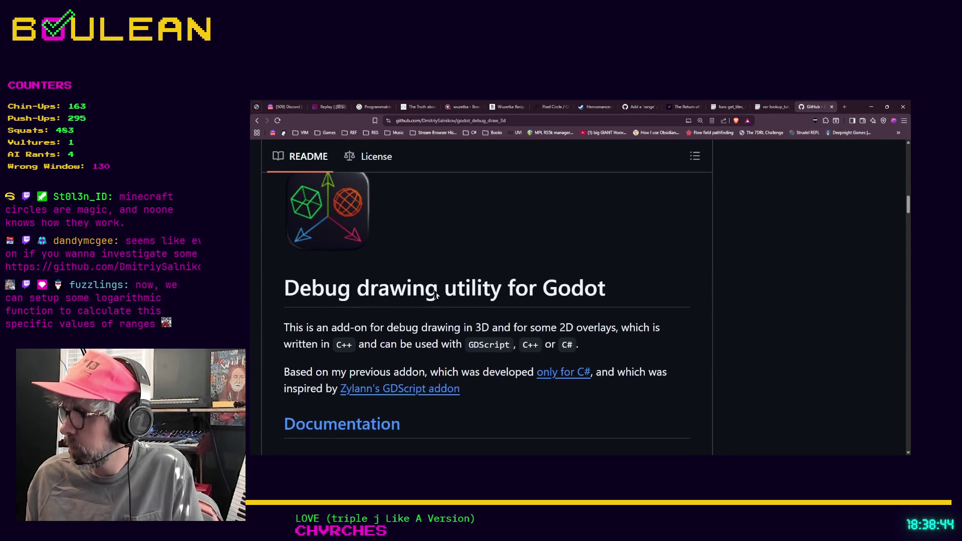
scroll(488, 289, "down", 1)
scroll(571, 295, "down", 1)
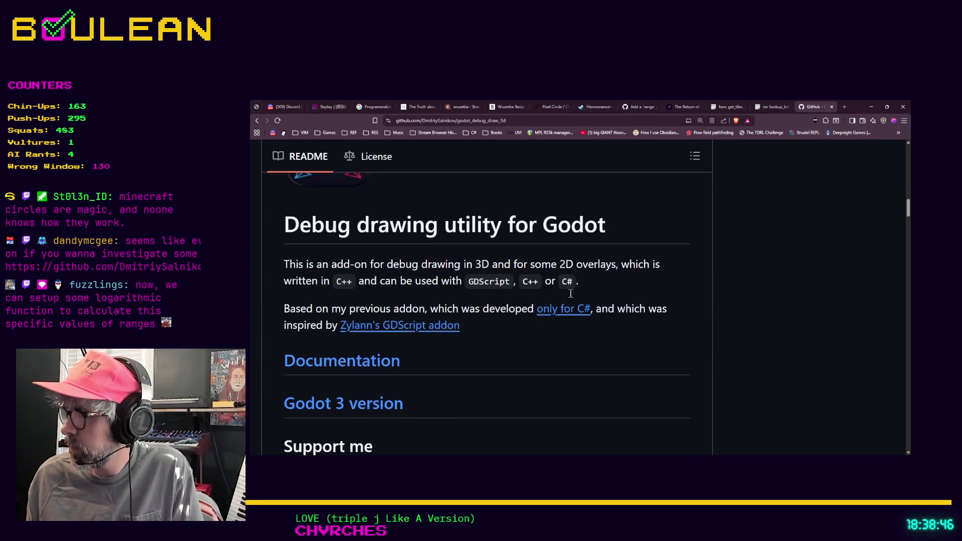
scroll(571, 299, "down", 2)
scroll(571, 299, "down", 2)
scroll(571, 299, "down", 4)
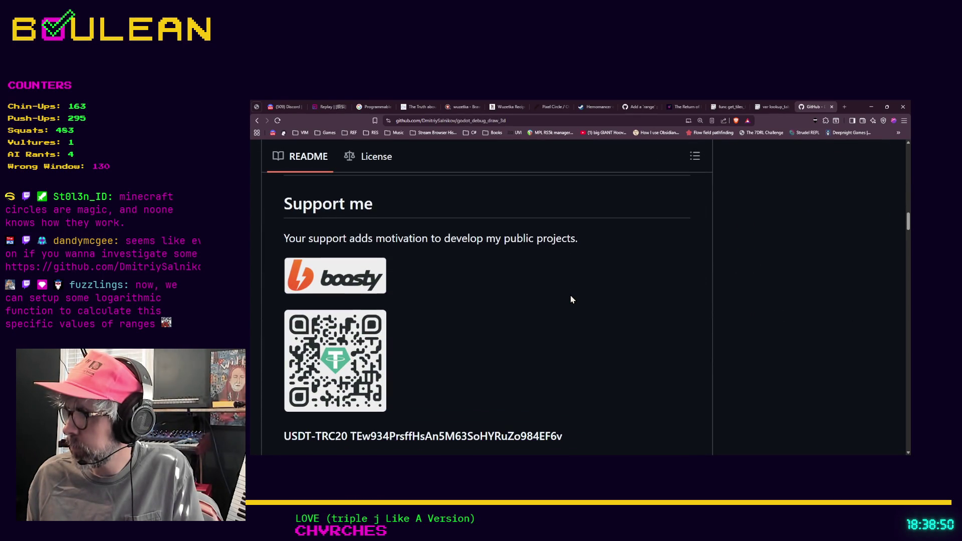
scroll(571, 299, "down", 2)
scroll(571, 299, "down", 2)
scroll(570, 299, "down", 1)
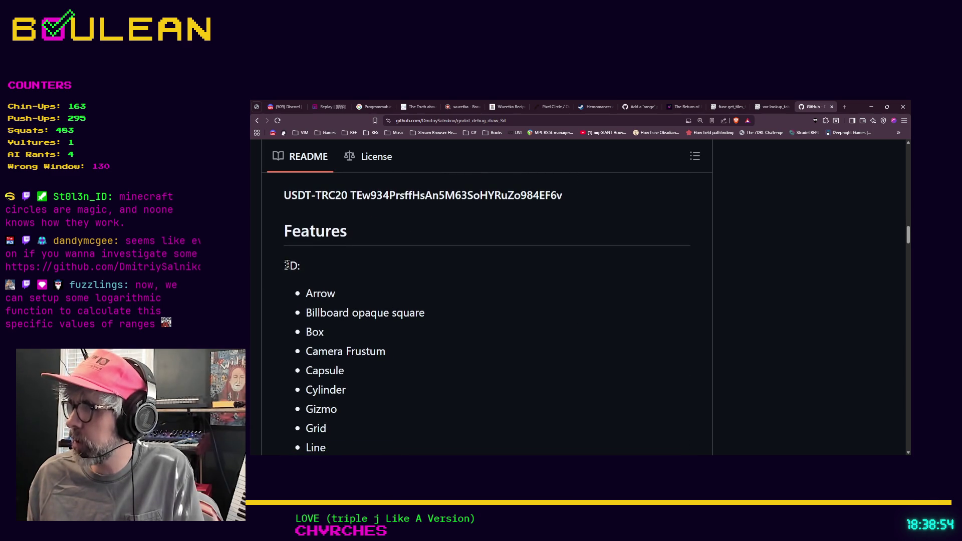
scroll(440, 311, "down", 2)
scroll(450, 401, "down", 2)
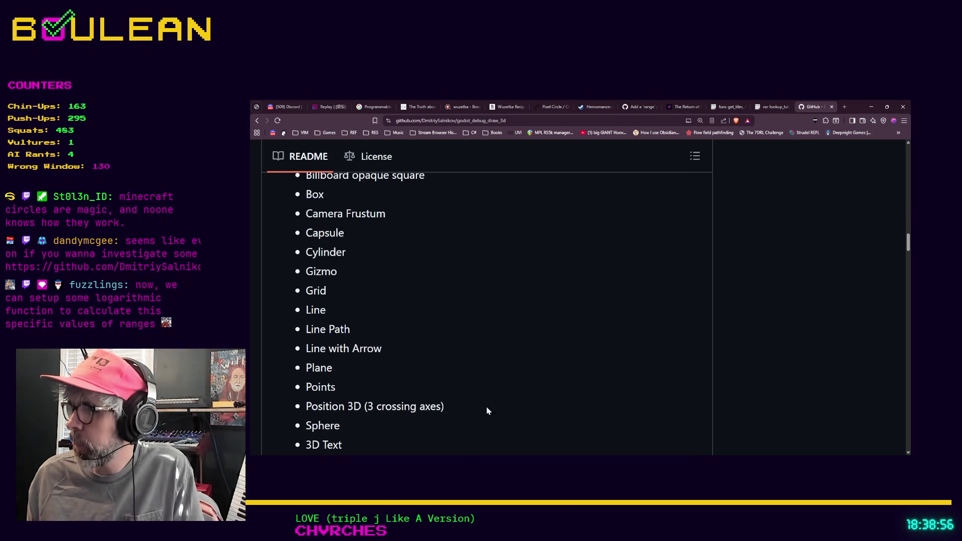
scroll(462, 408, "down", 3)
mouse_move(504, 397)
left_mouse_down()
mouse_move(295, 258)
mouse_move(300, 206)
left_mouse_up()
scroll(451, 322, "up", 6)
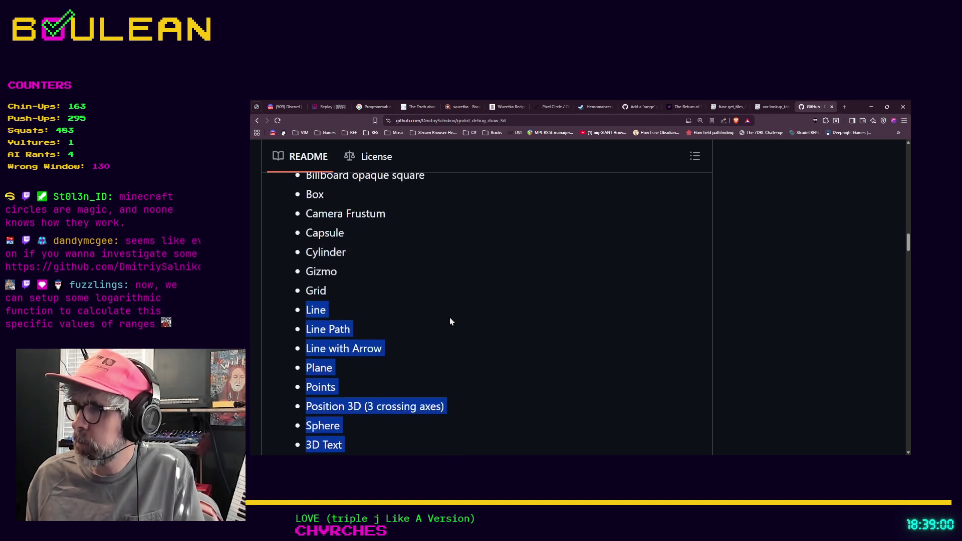
scroll(451, 321, "up", 1)
left_click(497, 300)
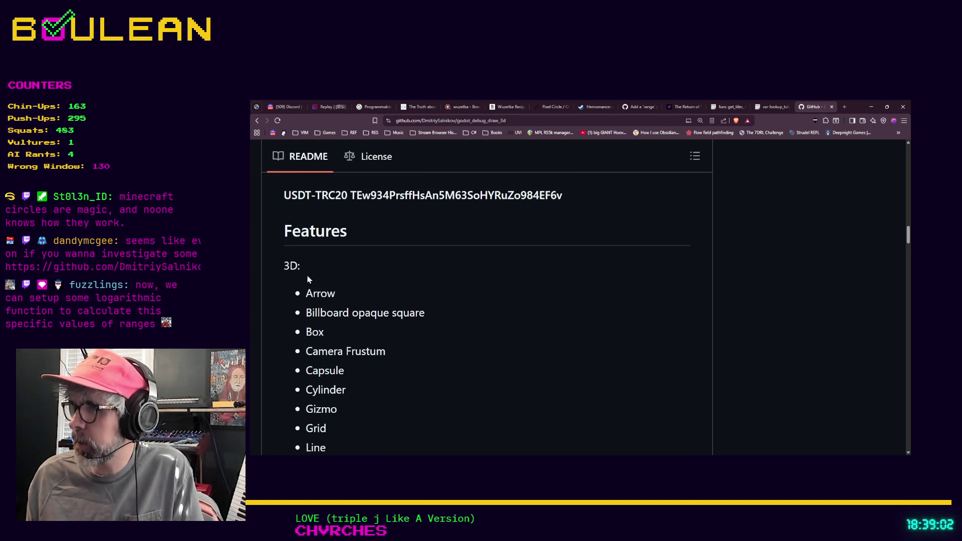
mouse_move(286, 265)
left_mouse_down()
mouse_move(429, 329)
mouse_move(452, 359)
left_mouse_up()
scroll(452, 358, "down", 1)
scroll(452, 358, "down", 3)
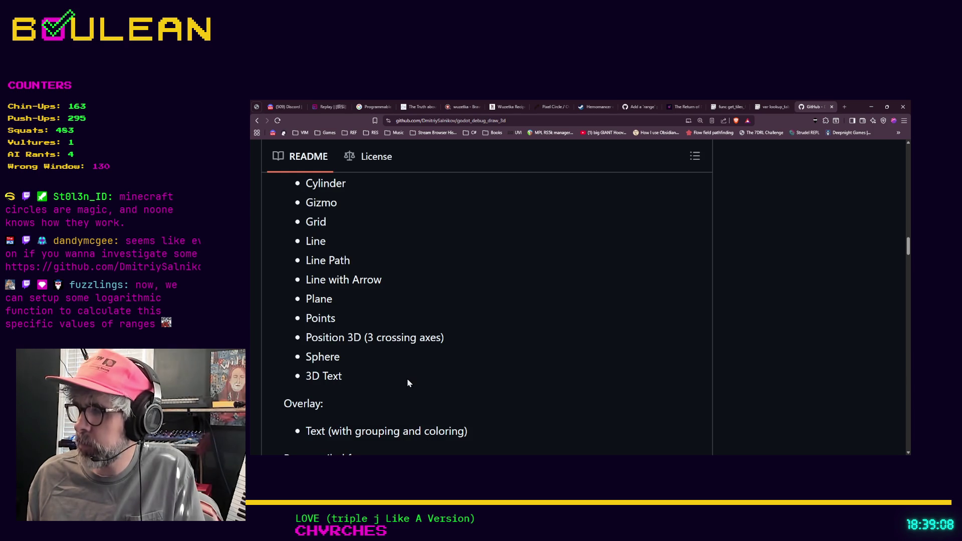
mouse_move(384, 376)
left_mouse_down()
mouse_move(303, 337)
mouse_move(298, 226)
mouse_move(307, 212)
left_mouse_up()
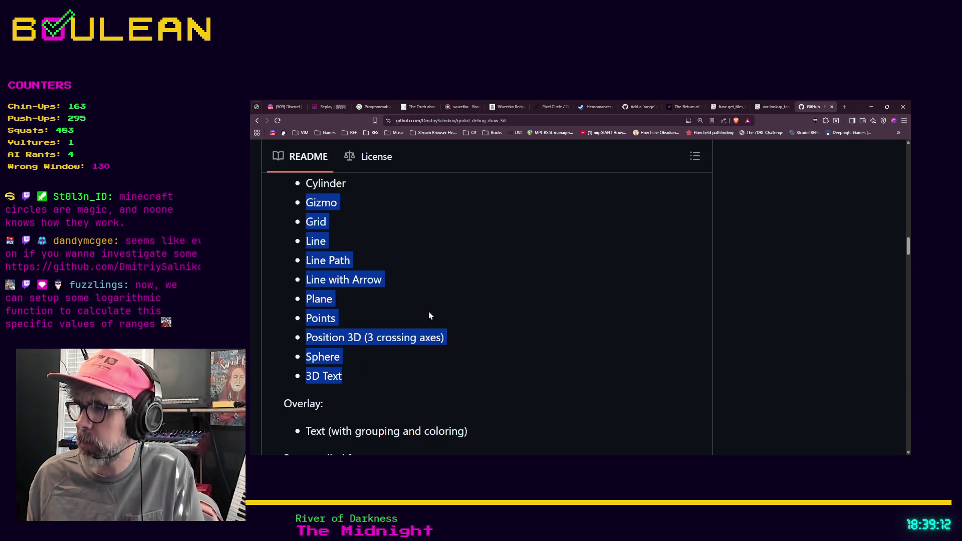
scroll(428, 316, "down", 3)
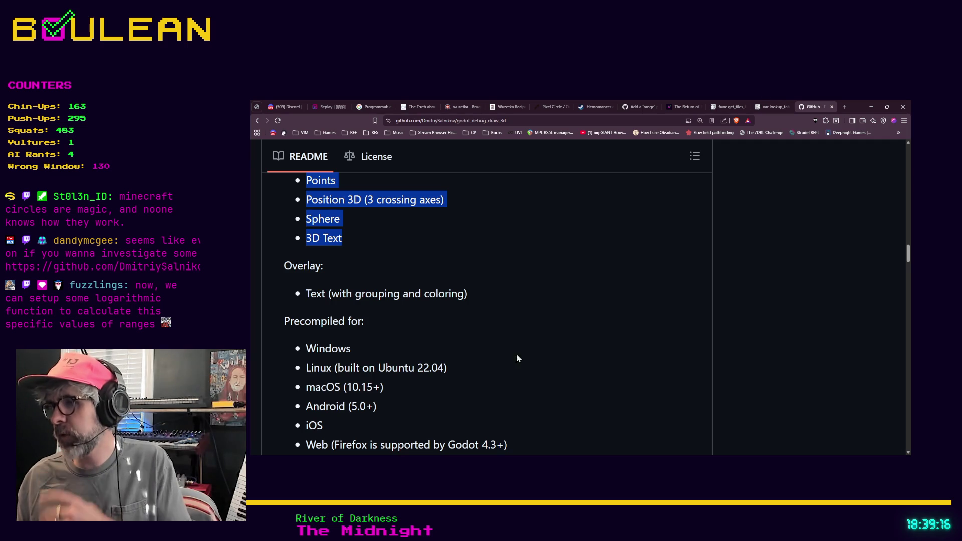
scroll(486, 360, "down", 2)
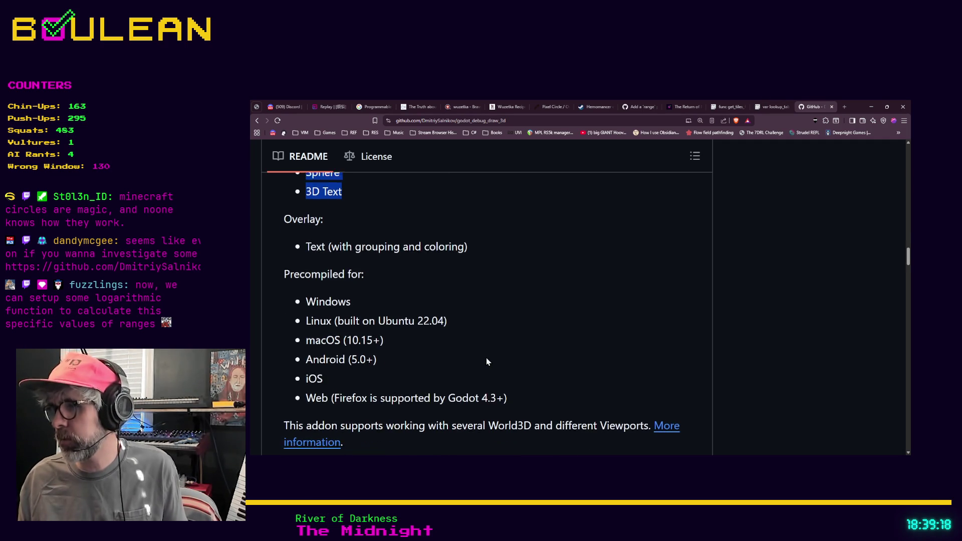
scroll(485, 361, "down", 1)
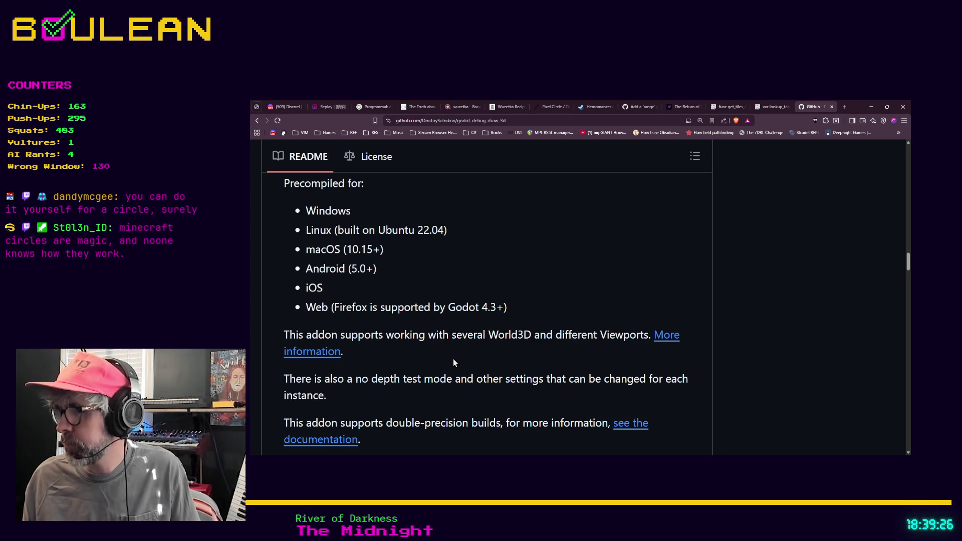
scroll(454, 362, "up", 5)
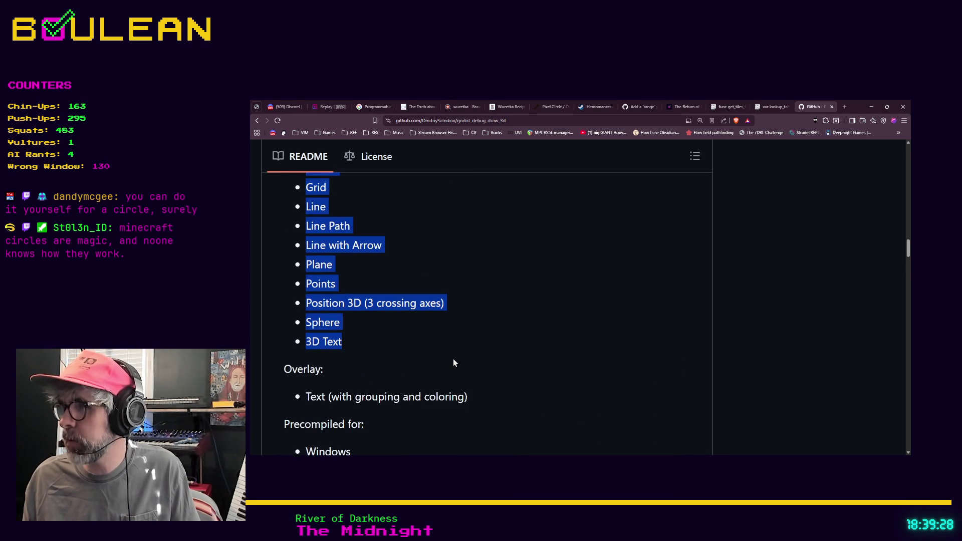
left_click(362, 348)
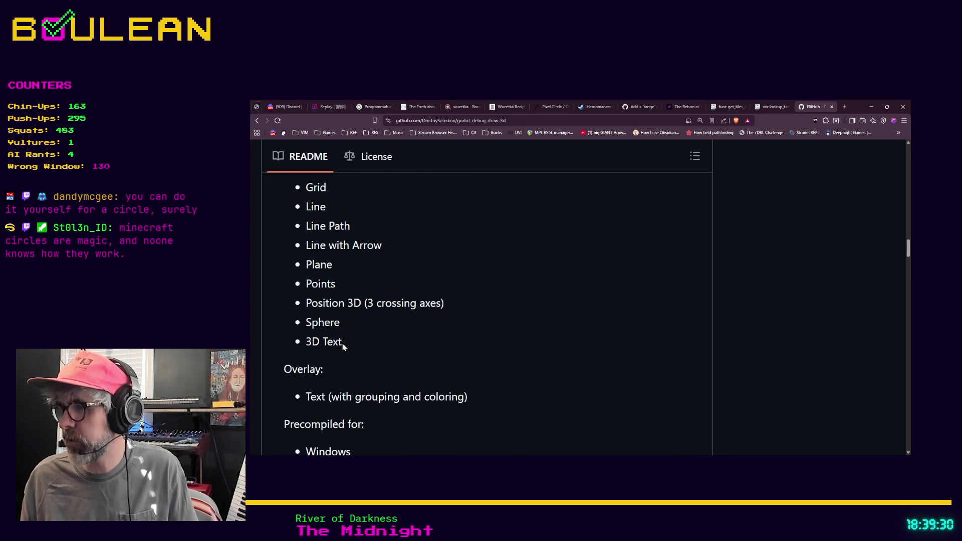
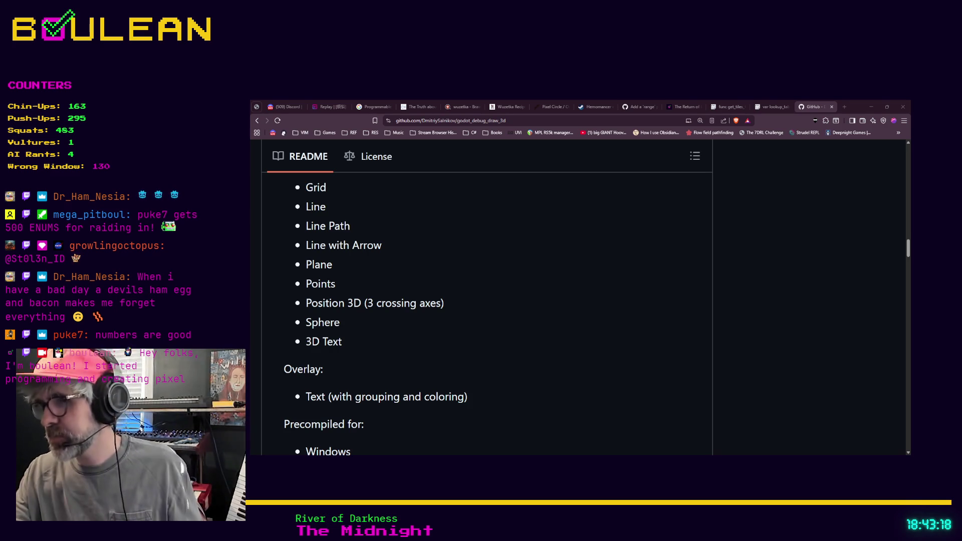
- Switch from the GitHub debug-draw README back to patterns.gd in the Godot editor
key("alt+Tab")
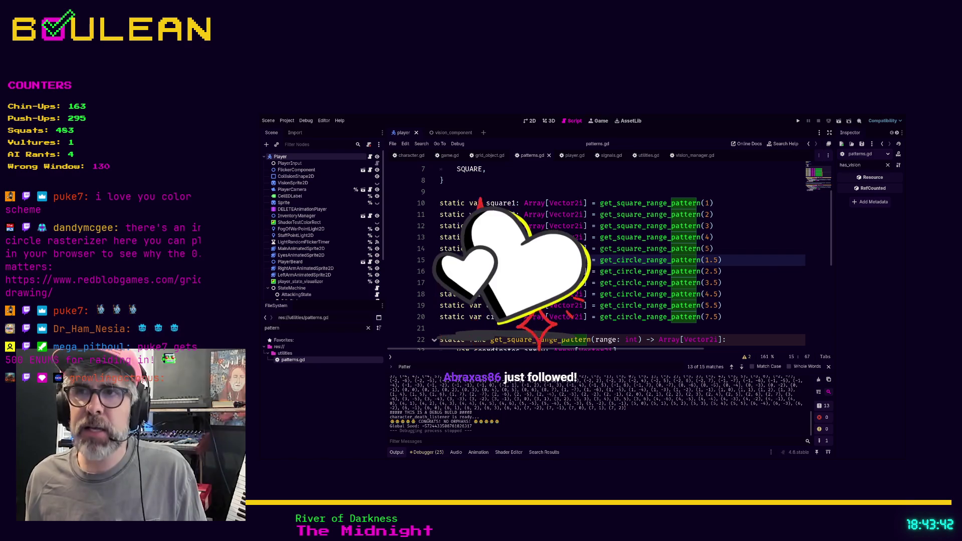
- In patterns.gd, review the circle7 declaration, the circle distance check, coordinates_array and the RangePatterns enum
left_click_drag(724, 316, 434, 316)
scroll(551, 300, "down", 6)
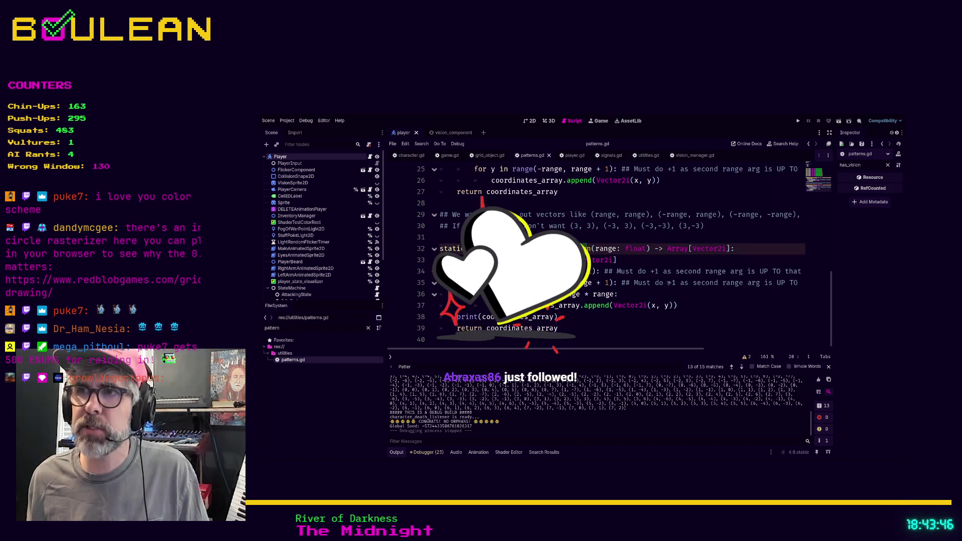
left_click_drag(640, 296, 474, 294)
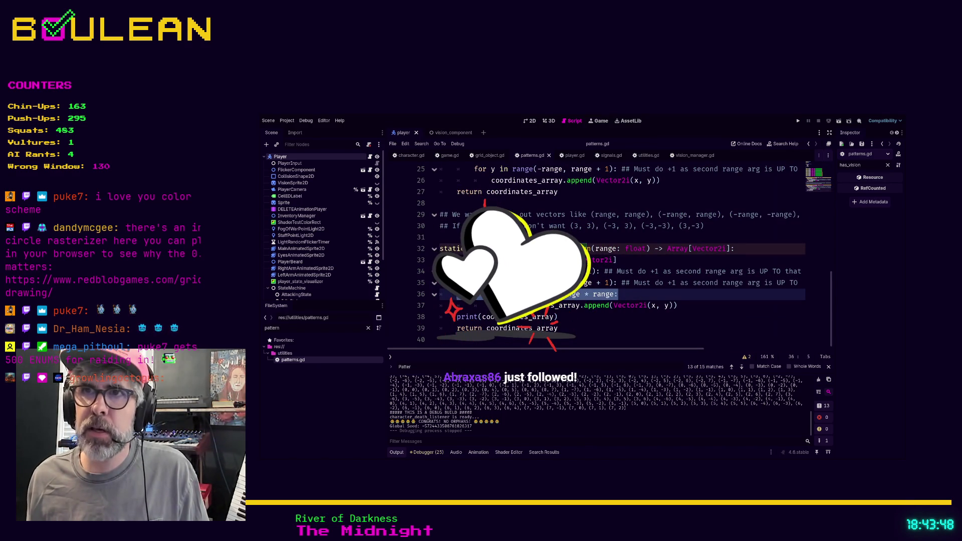
left_click_drag(457, 259, 638, 262)
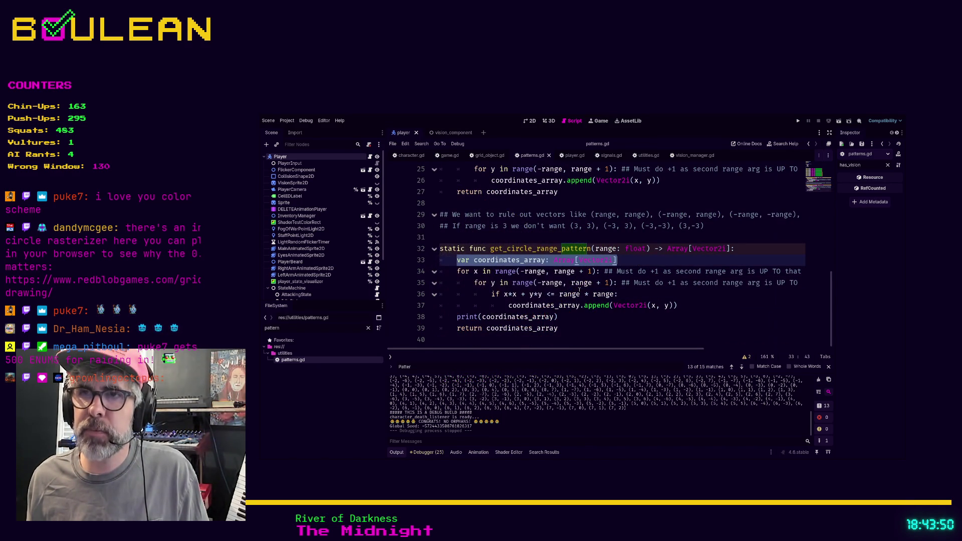
scroll(512, 221, "up", 8)
left_click(495, 203)
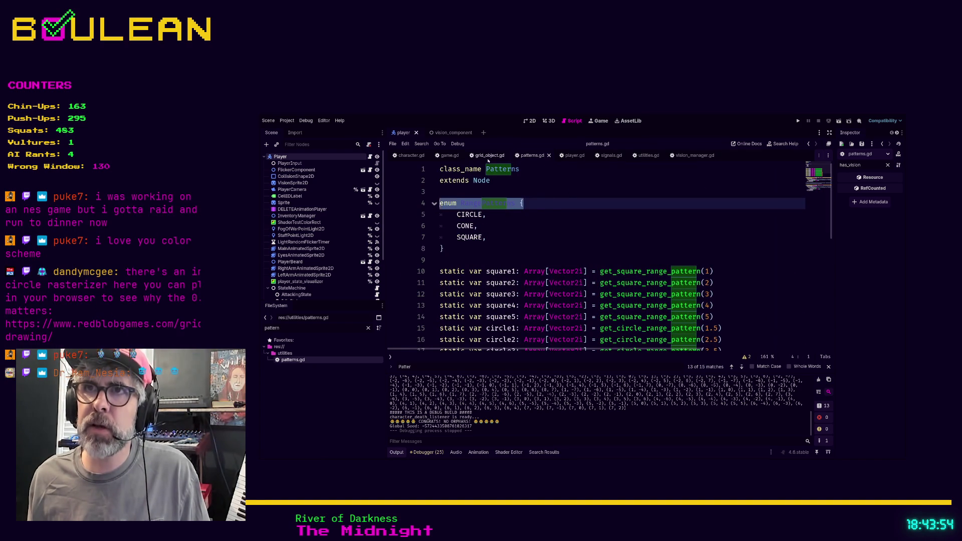
- Switch to grid_object.gd and highlight its block of export variables
key("alt+Left")
scroll(609, 274, "up", 20)
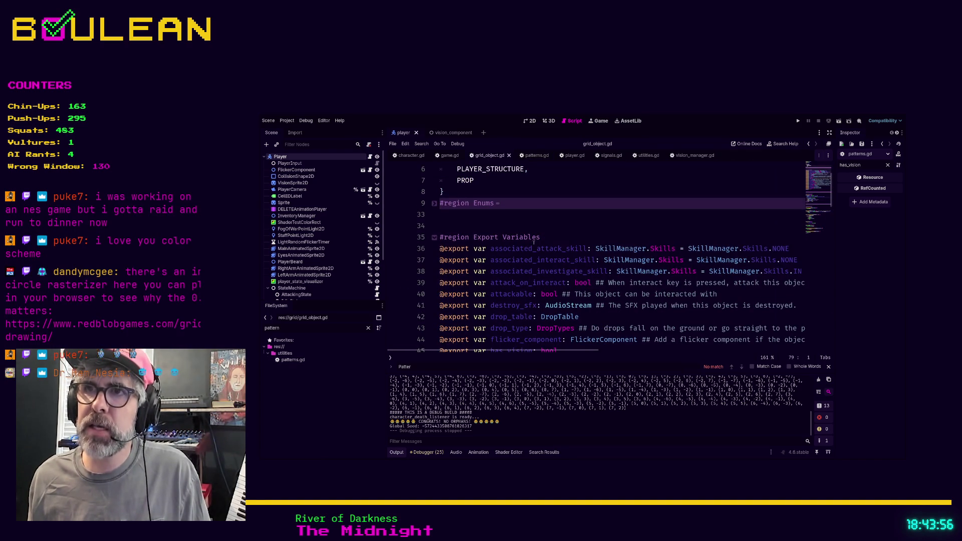
mouse_move(490, 248)
left_mouse_down()
mouse_move(595, 249)
mouse_move(625, 318)
left_mouse_up()
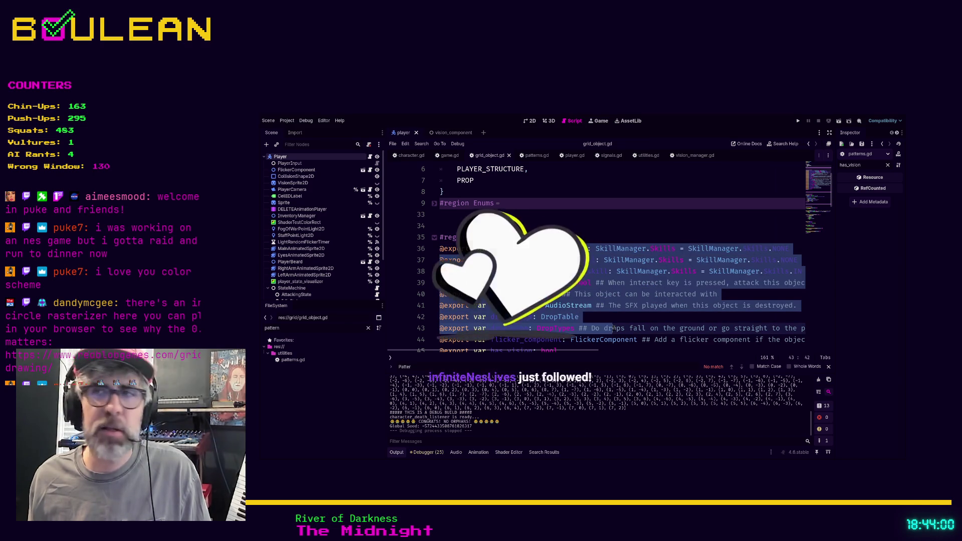
left_click(624, 319)
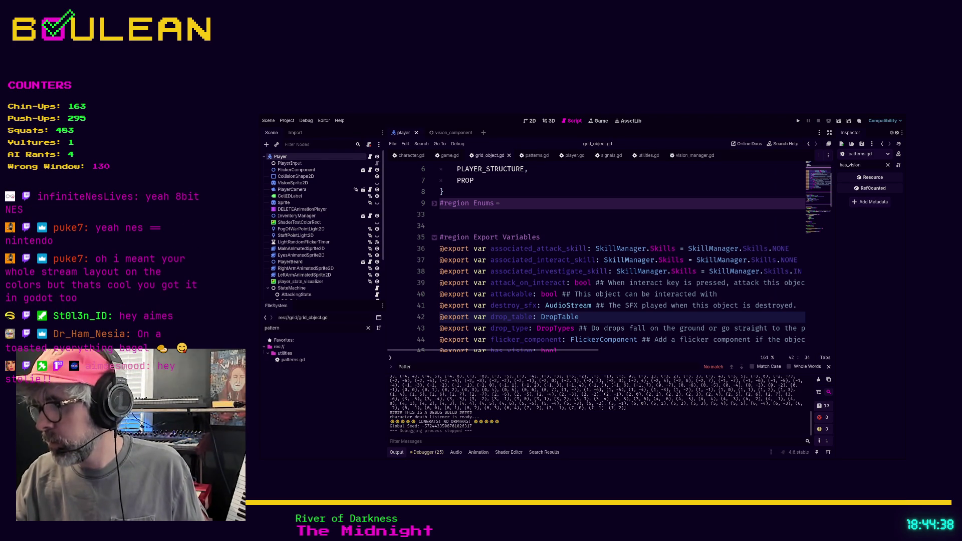
- Load redblobgames.com/grids/circle-drawing/ in a new browser tab and zoom in on its Distance test section
key("alt+Tab")
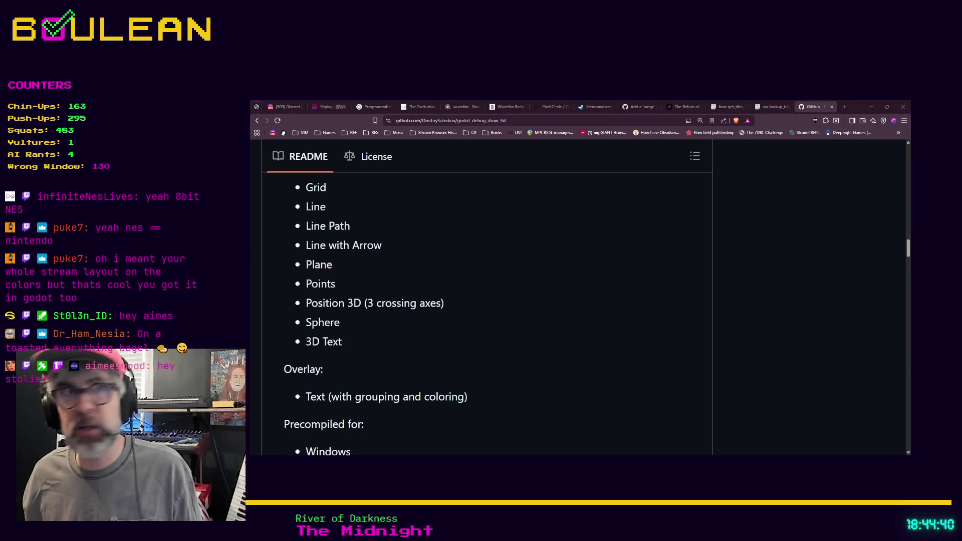
key("ctrl+t")
type("redblobgames.com/grids/circle-drawing/")
key("Return")
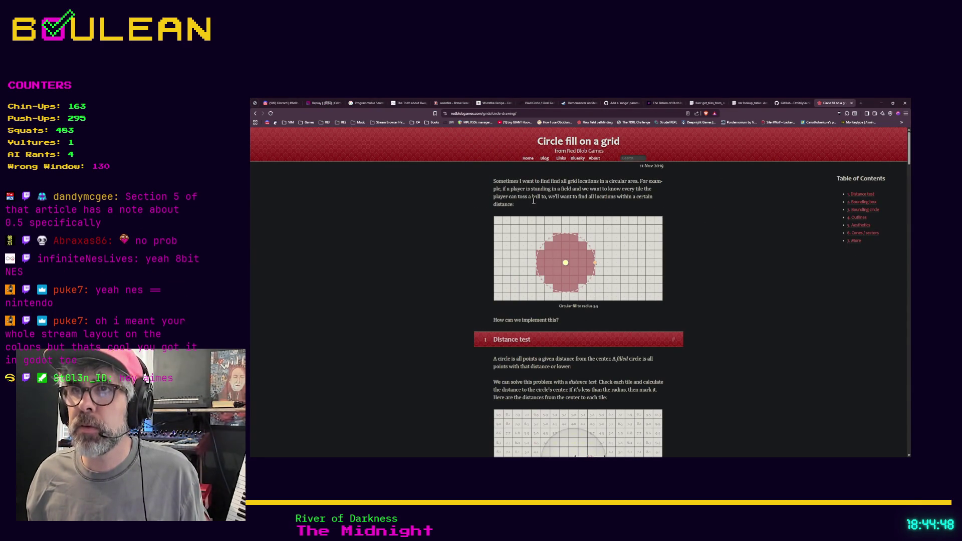
scroll(495, 276, "down", 1)
scroll(495, 276, "down", 3)
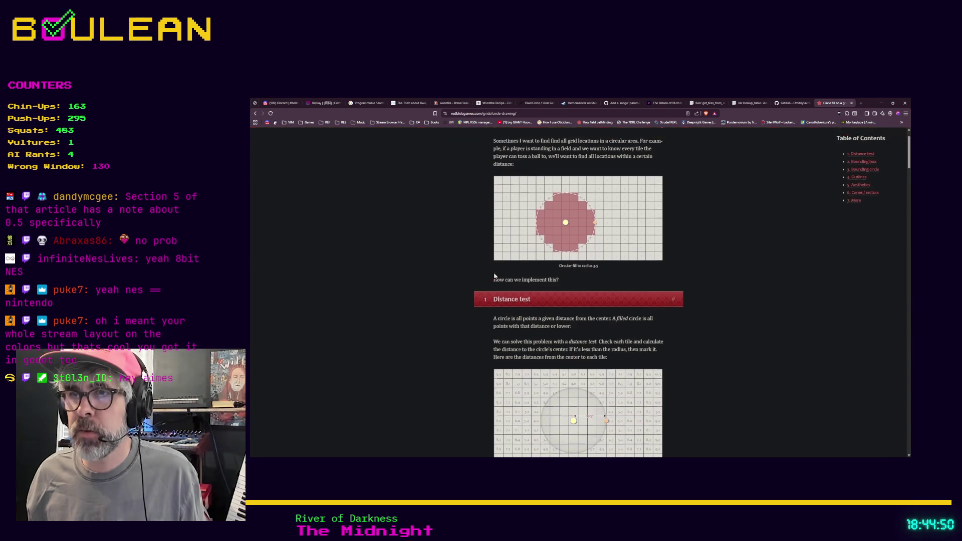
scroll(592, 392, "up", 3)
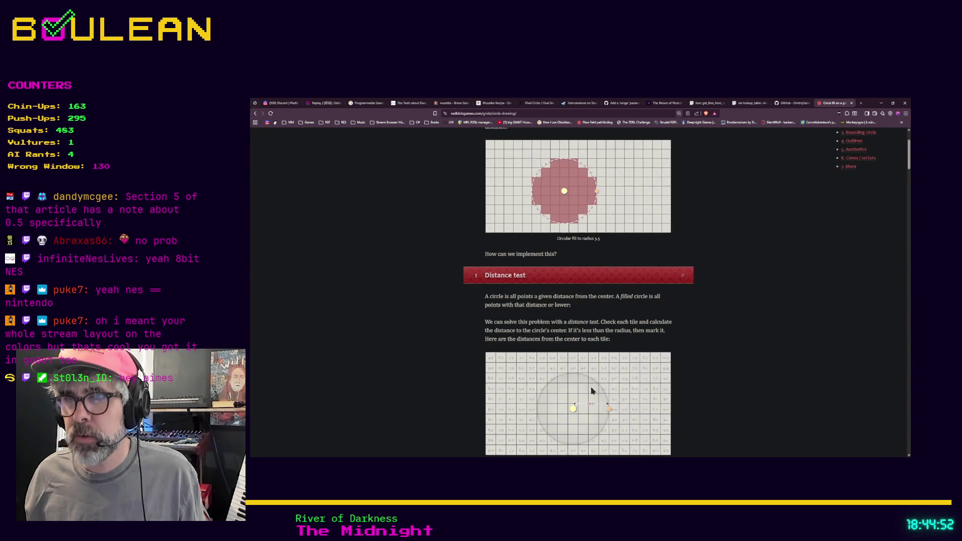
scroll(542, 342, "down", 3)
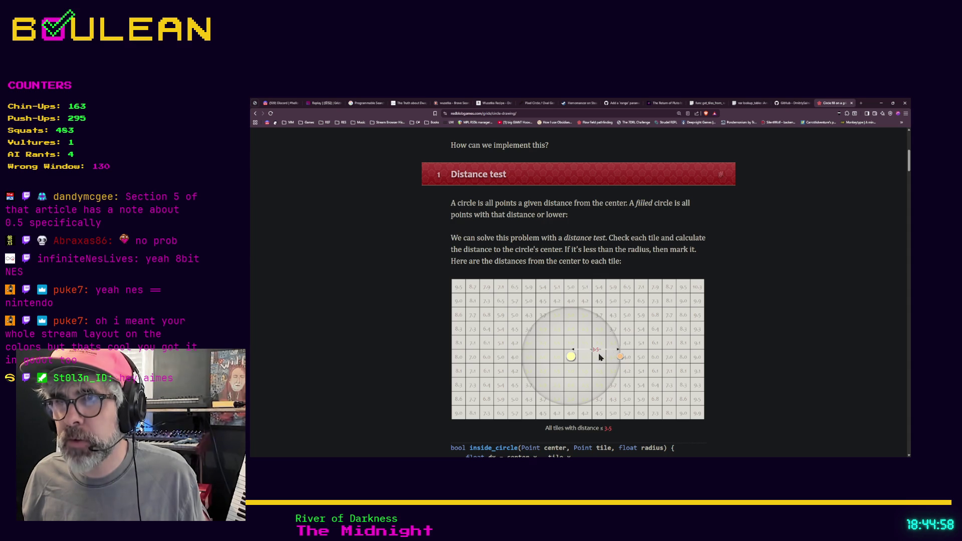
key("ctrl+plus")
key("ctrl+plus")
key("ctrl+plus")
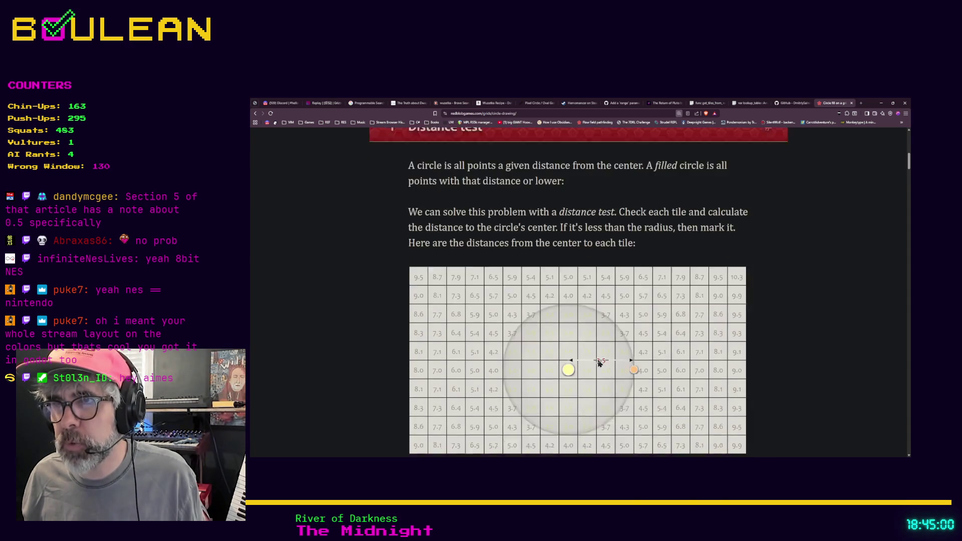
- Drag the distance-test radius handle so the caption reads distance ≤ 1.5, then review the code below
mouse_move(632, 322)
left_mouse_down()
mouse_move(670, 320)
mouse_move(595, 321)
left_mouse_up()
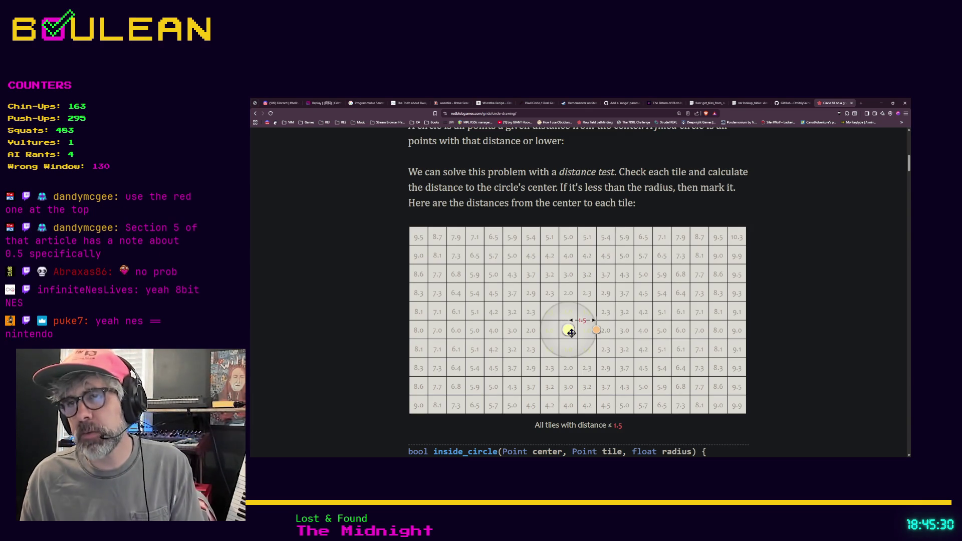
scroll(571, 347, "up", 1)
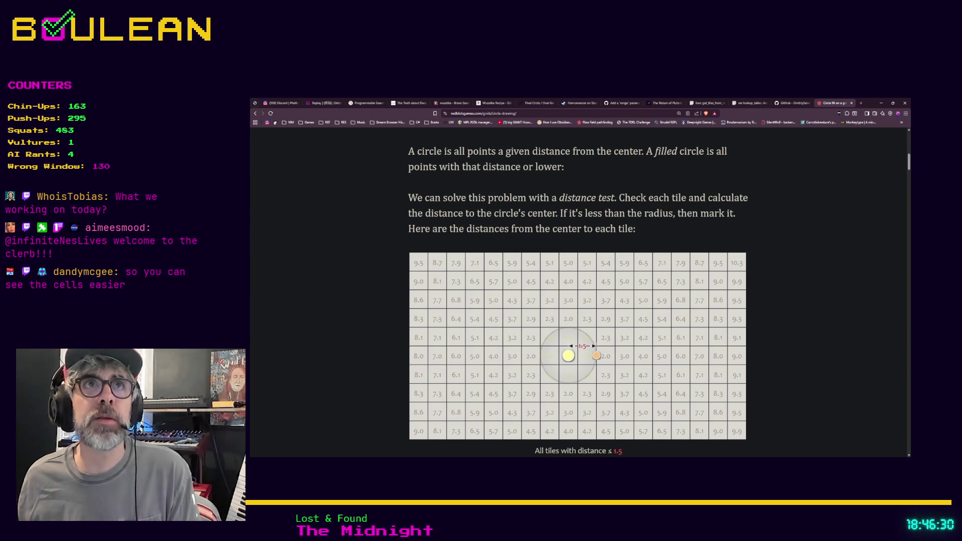
scroll(321, 251, "down", 8)
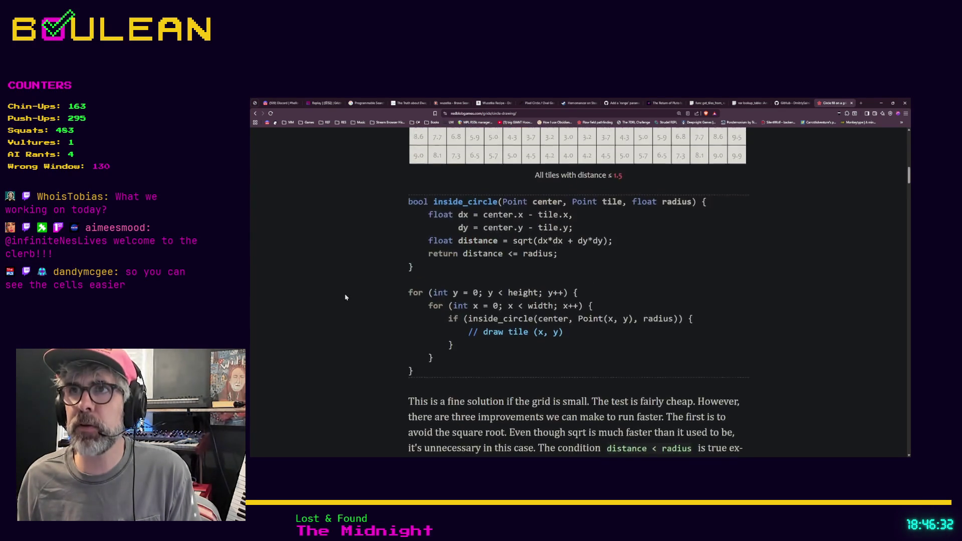
- Scroll past the bounding box, bounding circle and outline sections to section 5, Aesthetics
scroll(327, 288, "down", 13)
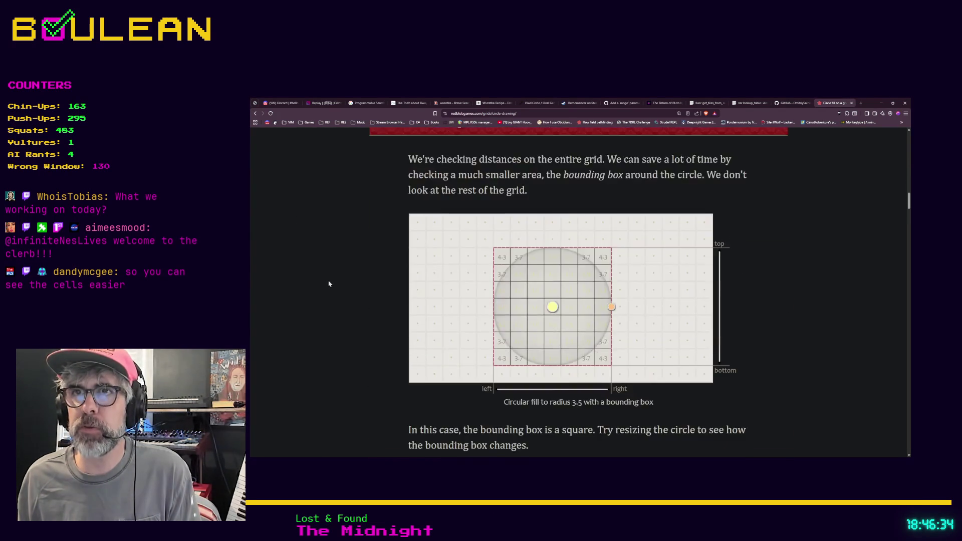
scroll(329, 287, "down", 15)
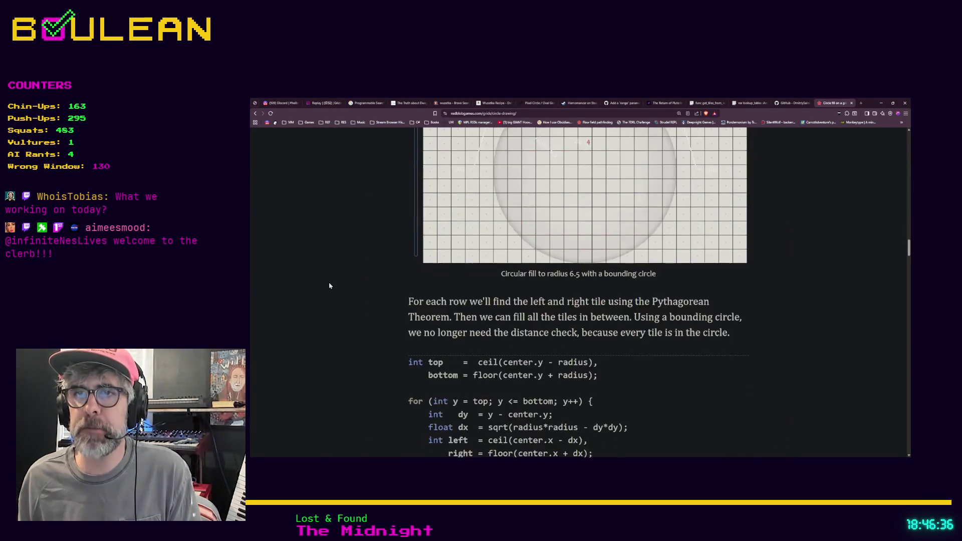
scroll(328, 283, "down", 15)
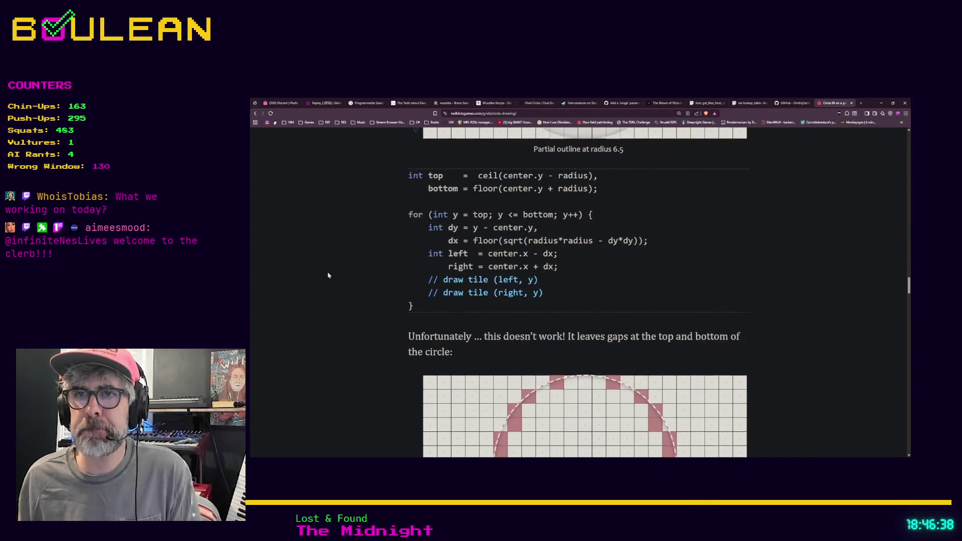
scroll(326, 272, "down", 15)
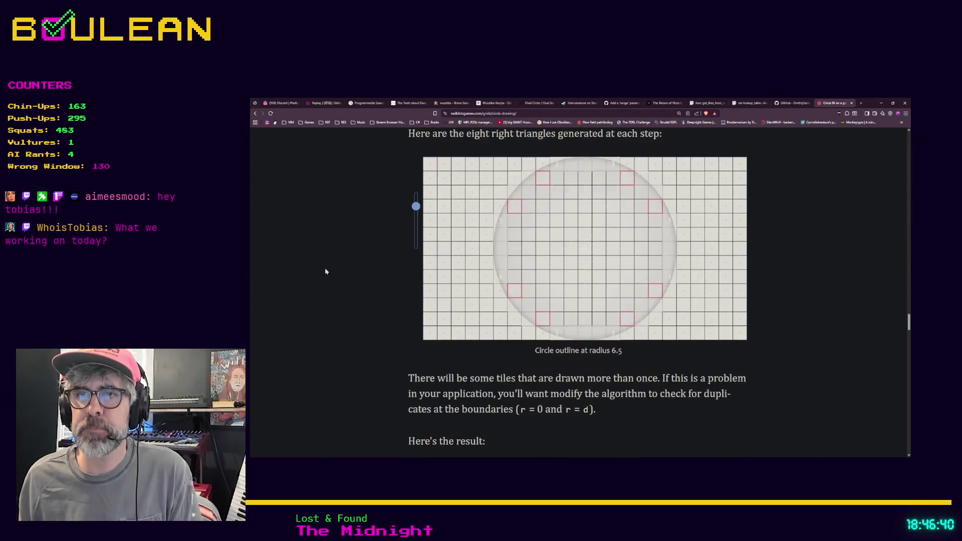
scroll(325, 271, "down", 10)
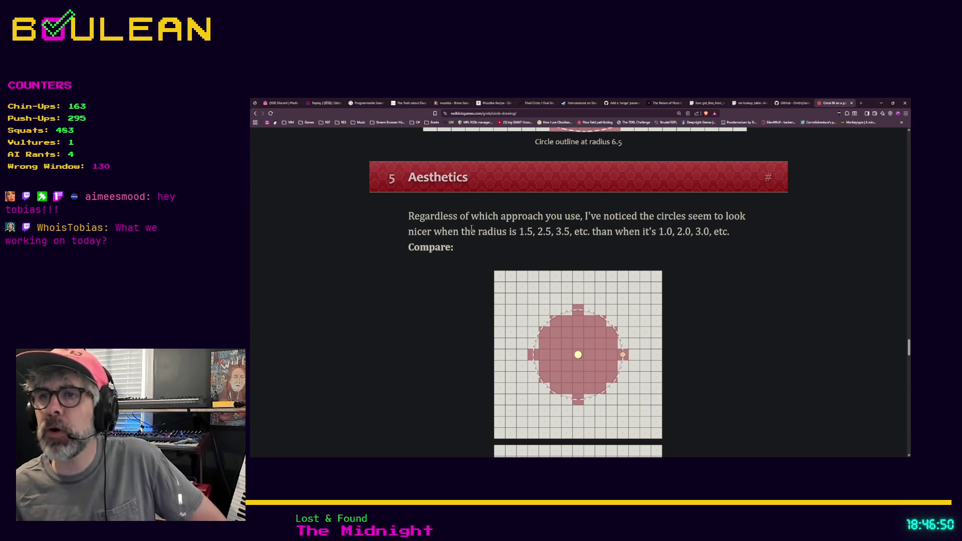
- Scroll to the Compare demo and shrink both comparison circles to a smaller radius
scroll(449, 295, "down", 1)
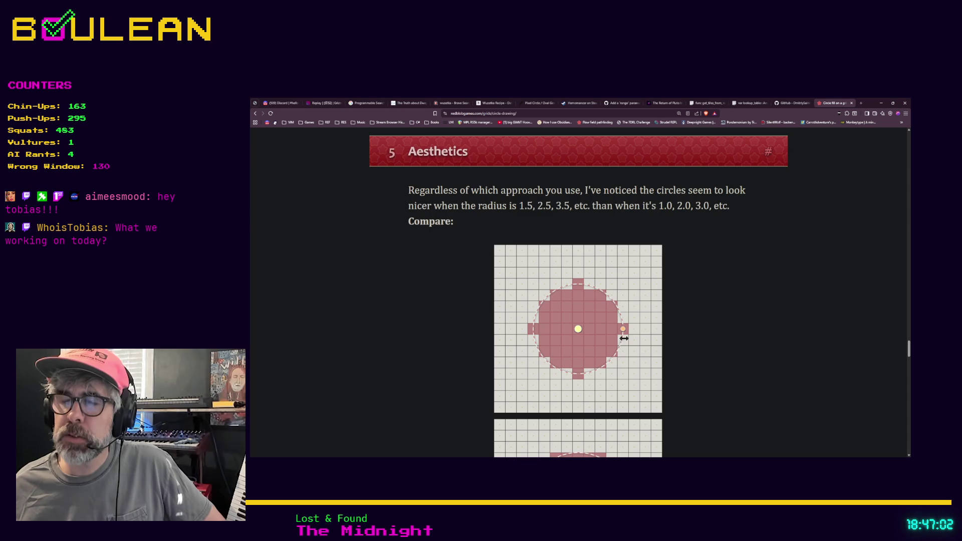
scroll(626, 330, "down", 1)
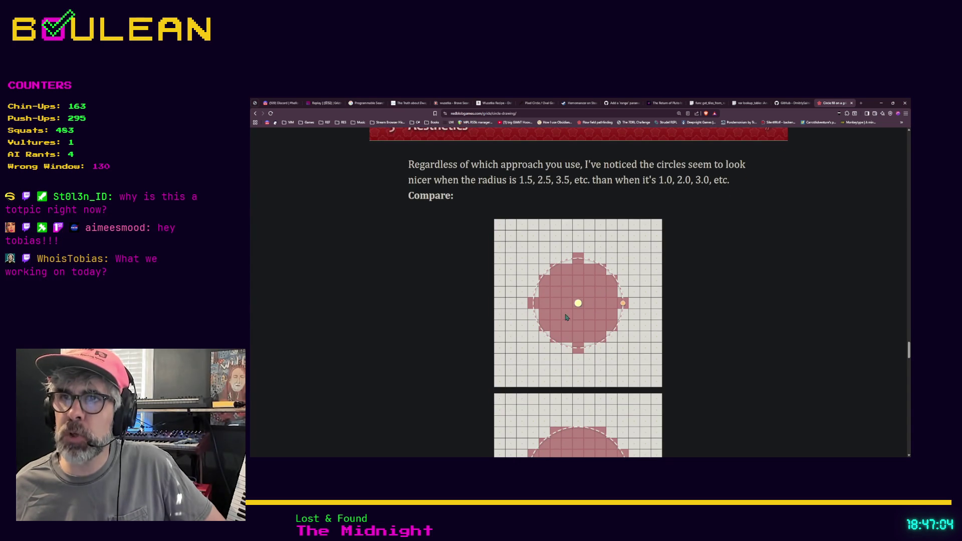
scroll(576, 301, "down", 5)
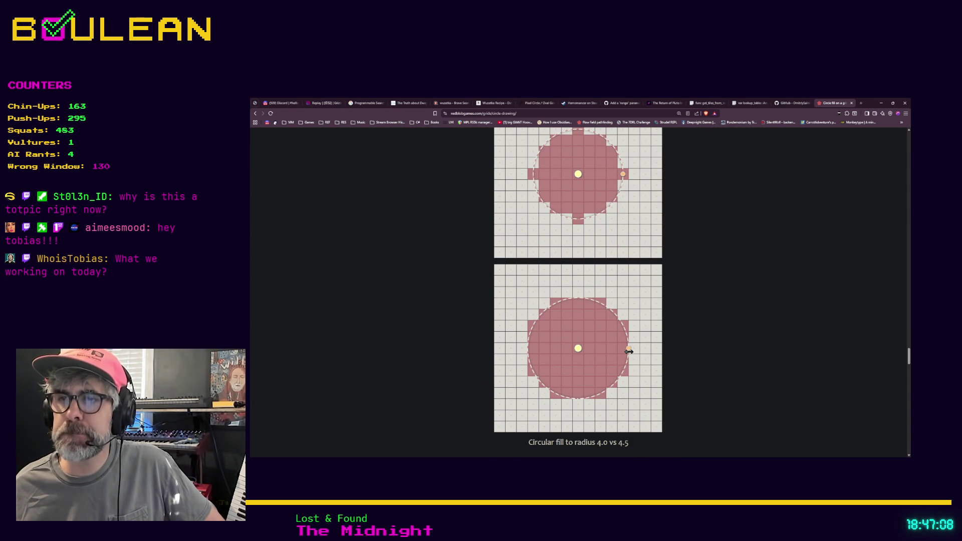
scroll(620, 370, "up", 1)
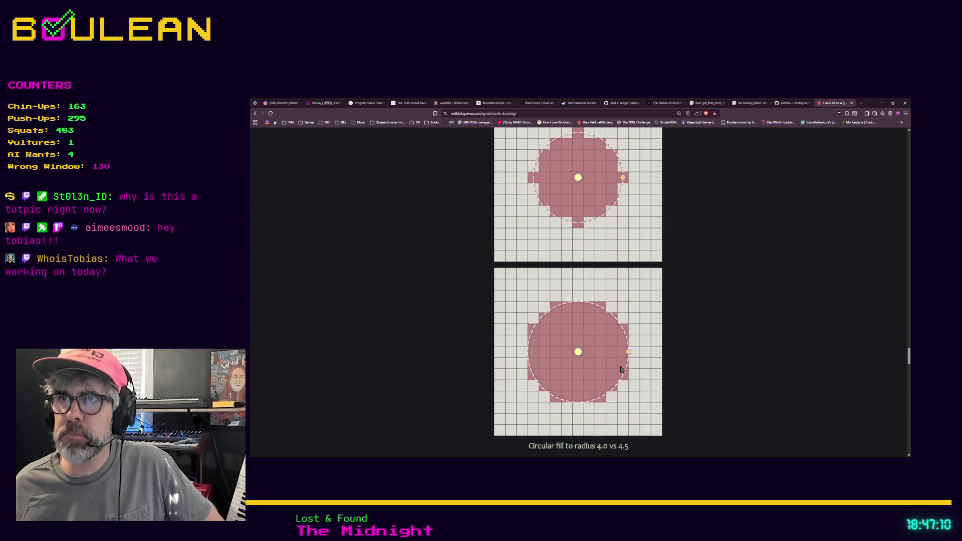
scroll(573, 235, "down", 2)
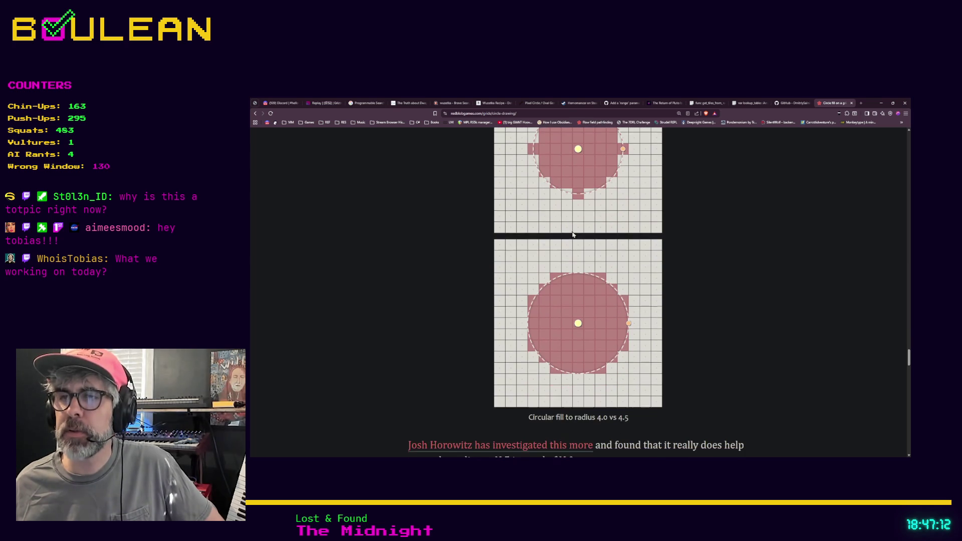
scroll(574, 241, "up", 1)
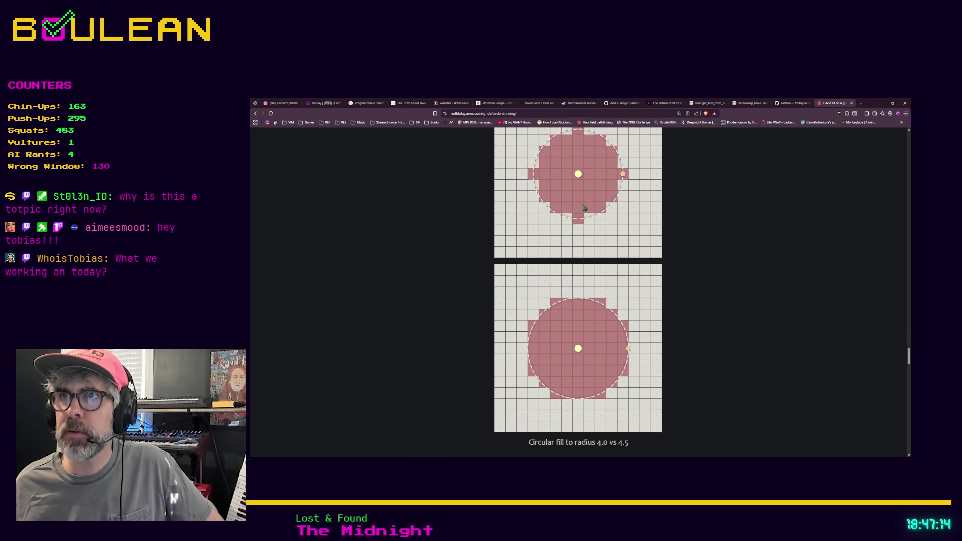
scroll(612, 221, "up", 2)
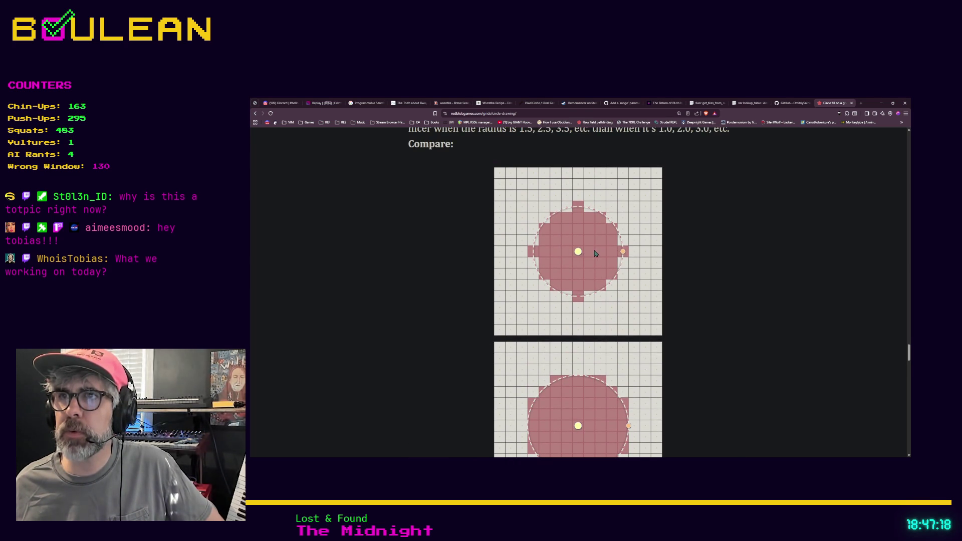
scroll(610, 254, "down", 1)
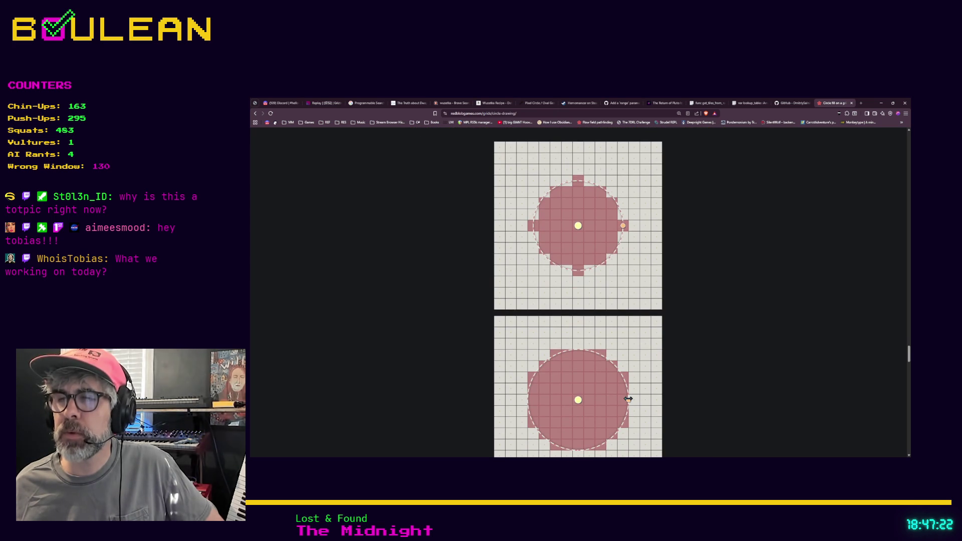
scroll(610, 379, "down", 1)
scroll(610, 379, "down", 1)
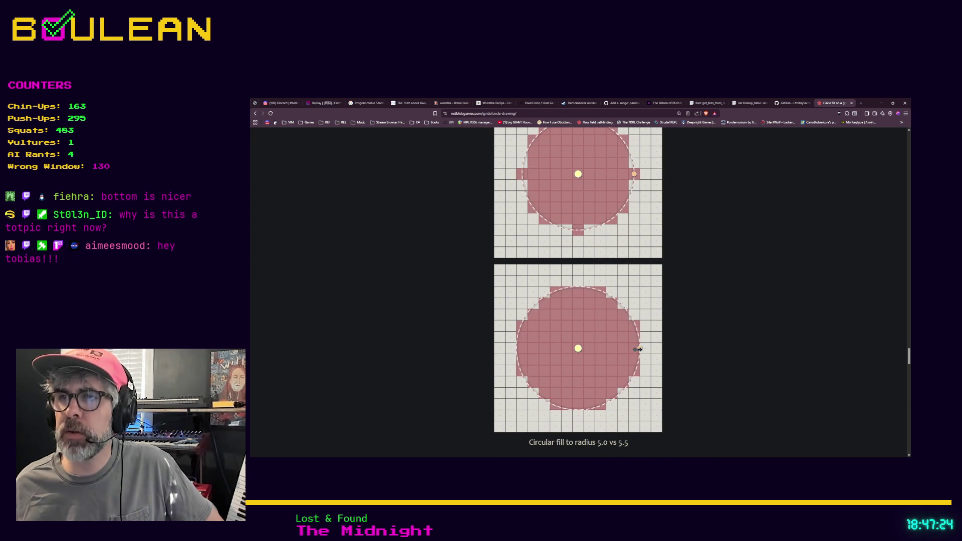
left_click_drag(631, 349, 612, 349)
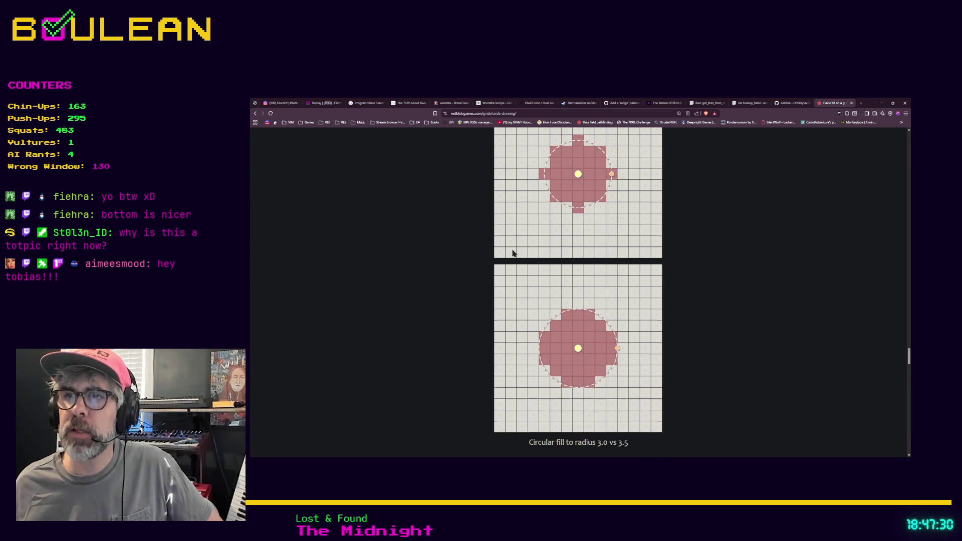
- Enlarge the comparison circles back to radius 4.0 vs 4.5, then minimize the browser
scroll(521, 291, "up", 1)
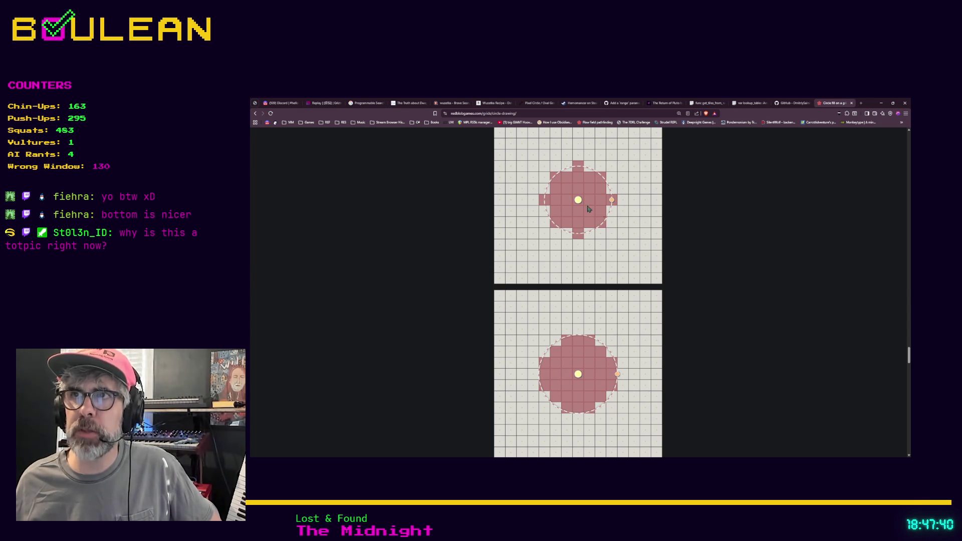
left_click_drag(613, 199, 623, 199)
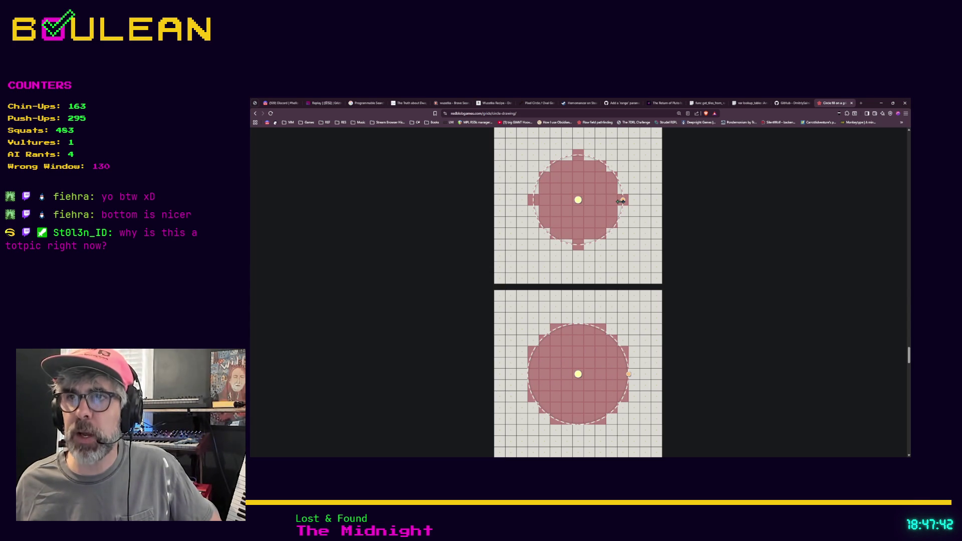
mouse_move(623, 200)
left_mouse_down()
mouse_move(634, 201)
mouse_move(623, 200)
left_mouse_up()
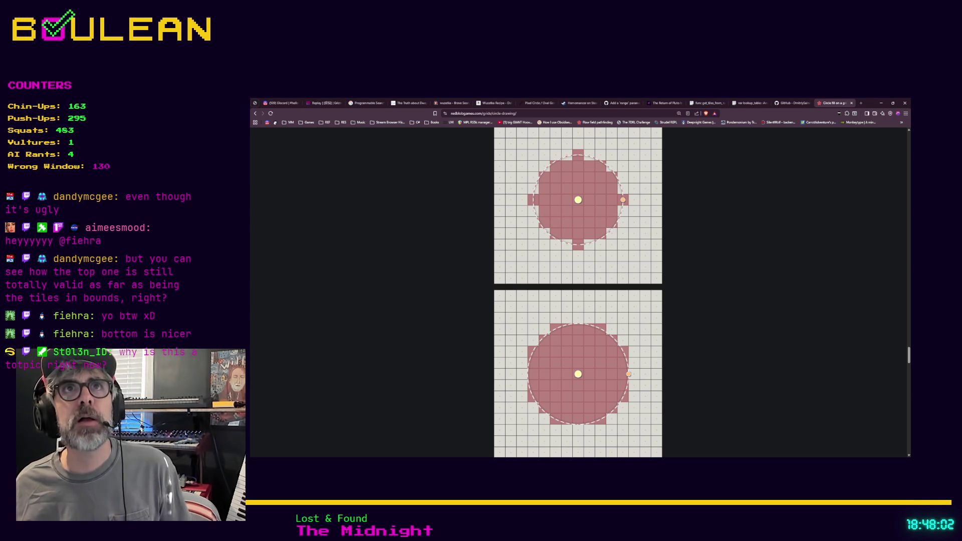
scroll(556, 190, "up", 1)
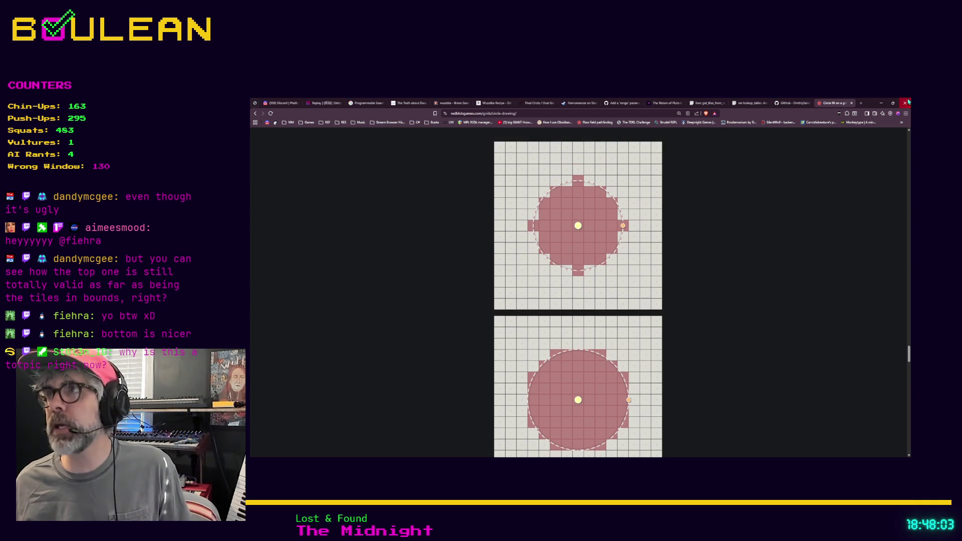
left_click(880, 103)
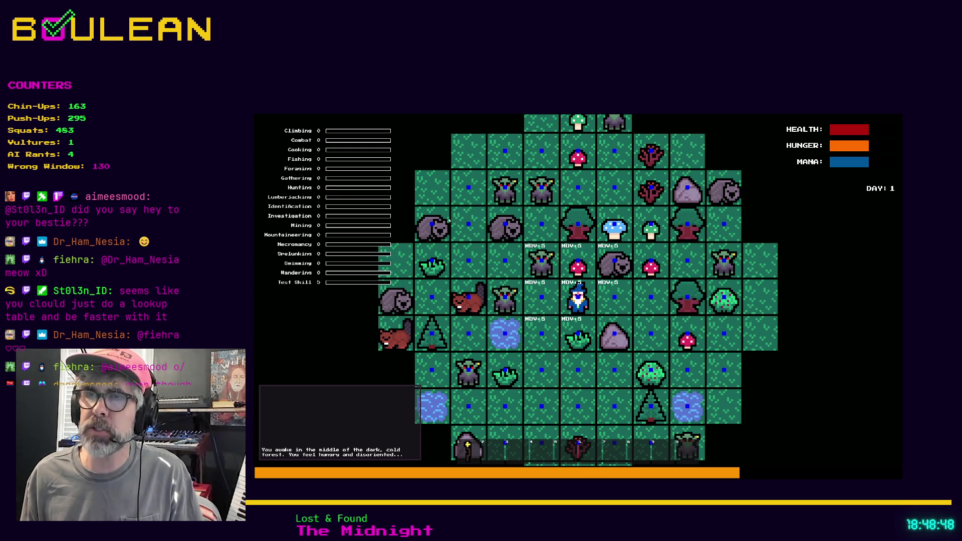
- Zoom out on the running game's circular forest map, then close the game with Escape
scroll(553, 155, "down", 3)
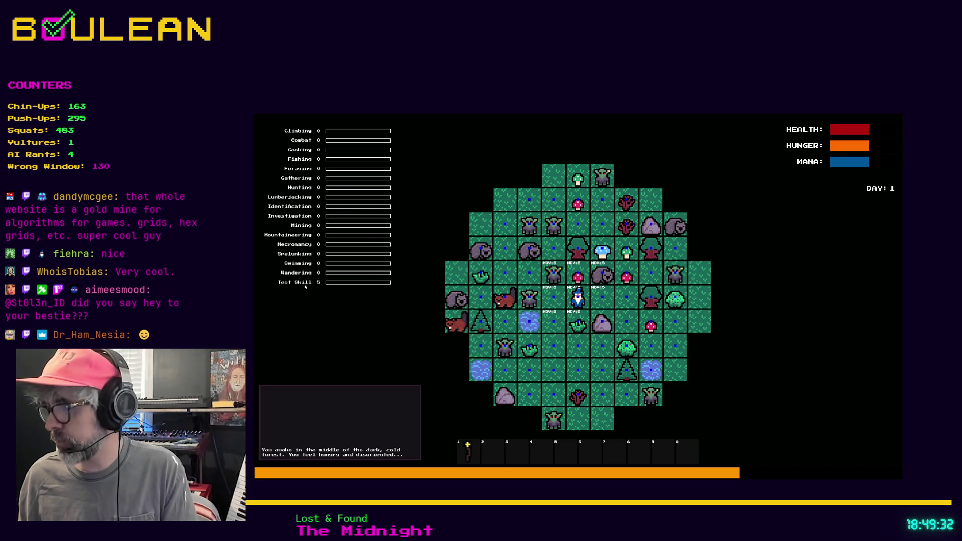
key("Escape")
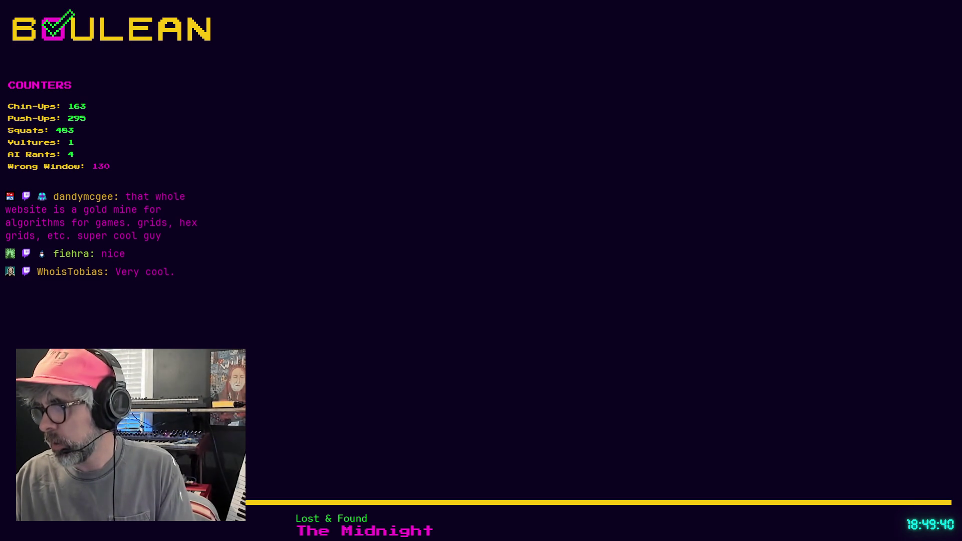
- Bring the circle-drawing article back on screen and select the end of its site address
key("alt+Tab")
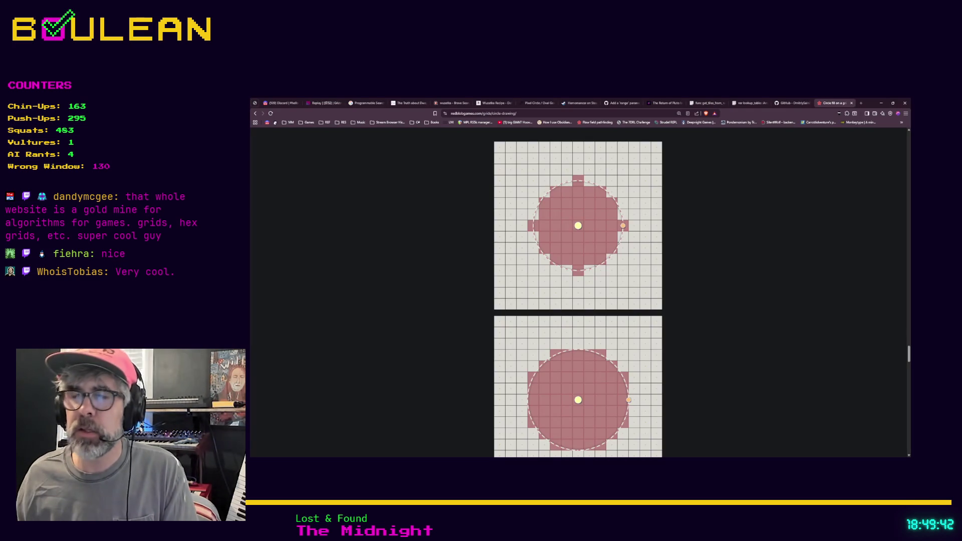
scroll(620, 311, "down", 1)
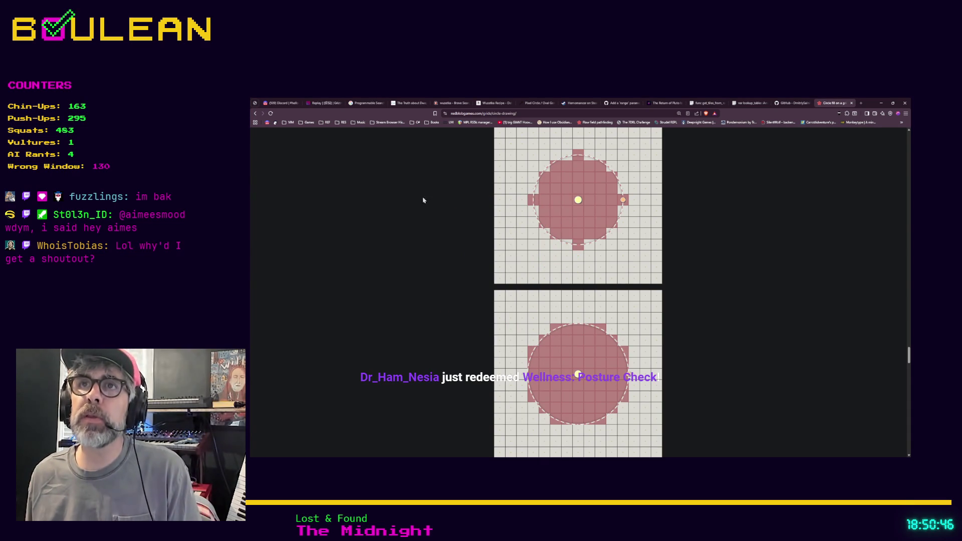
left_click_drag(482, 114, 434, 119)
- Copy the site address and load the Red Blob Games home page in a new tab
key("ctrl+c")
key("ctrl+t")
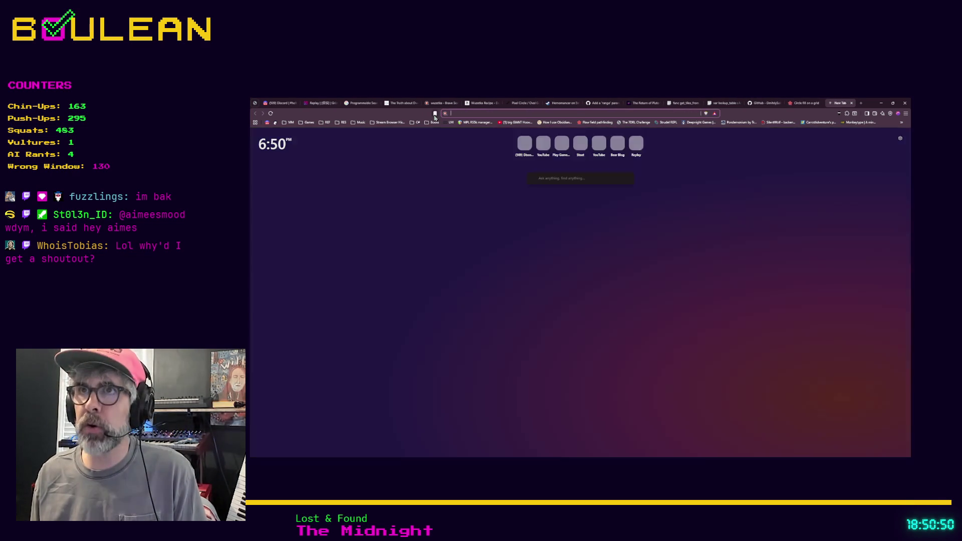
key("ctrl+v")
key("Return")
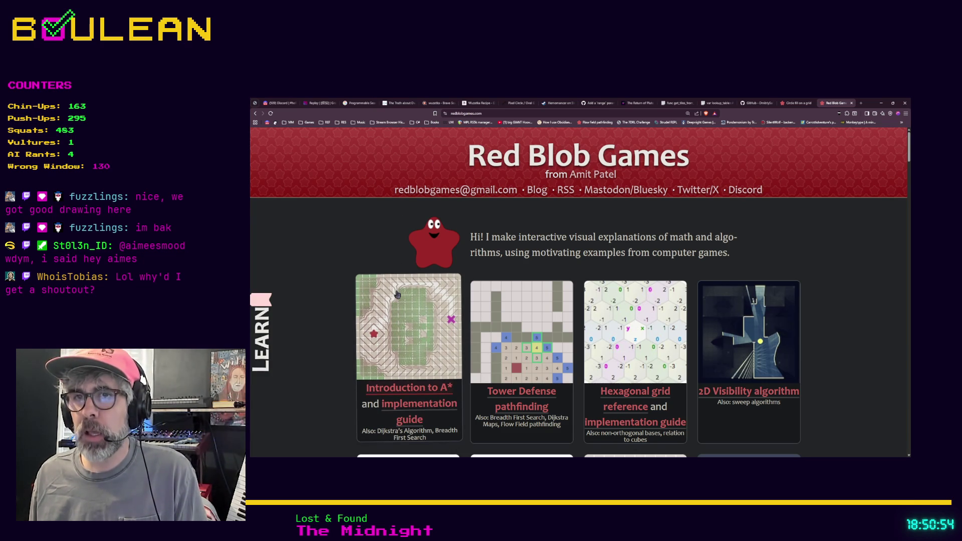
- Scroll the article index and open the 'Filled circles on a grid' article
scroll(396, 290, "down", 1)
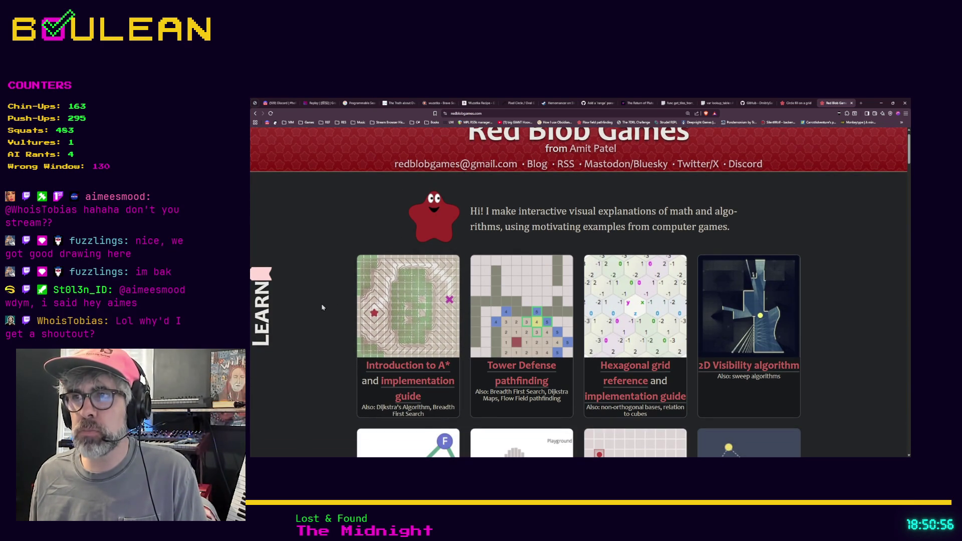
scroll(321, 308, "down", 5)
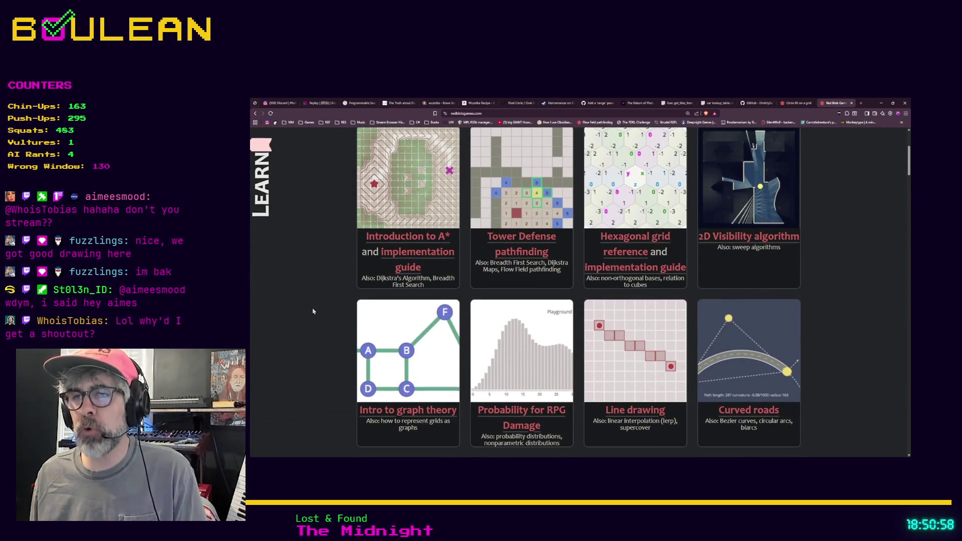
scroll(313, 311, "down", 3)
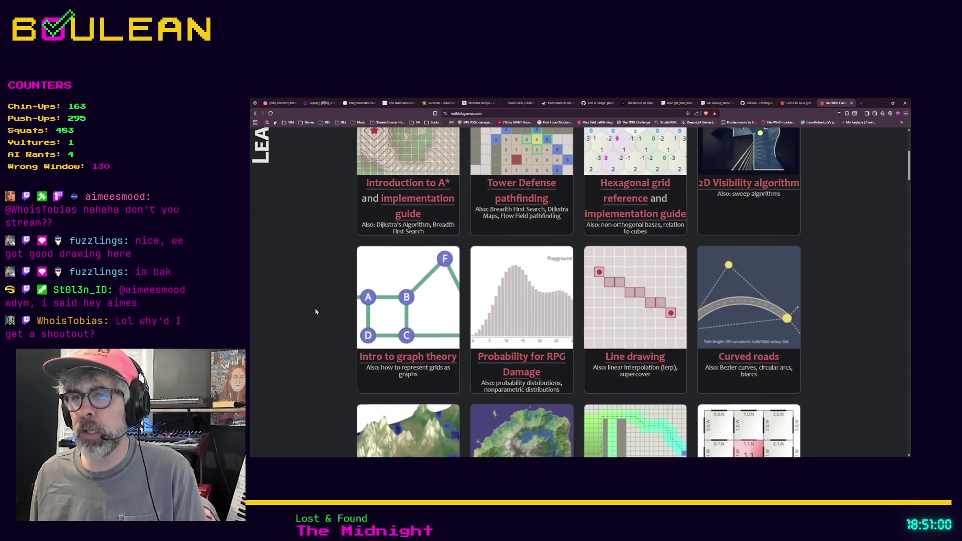
scroll(315, 312, "down", 3)
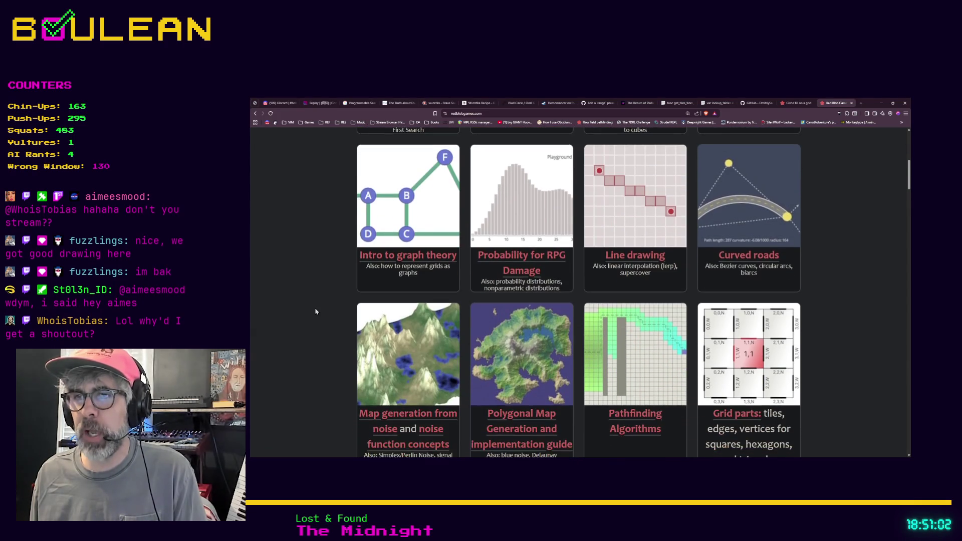
scroll(315, 311, "down", 7)
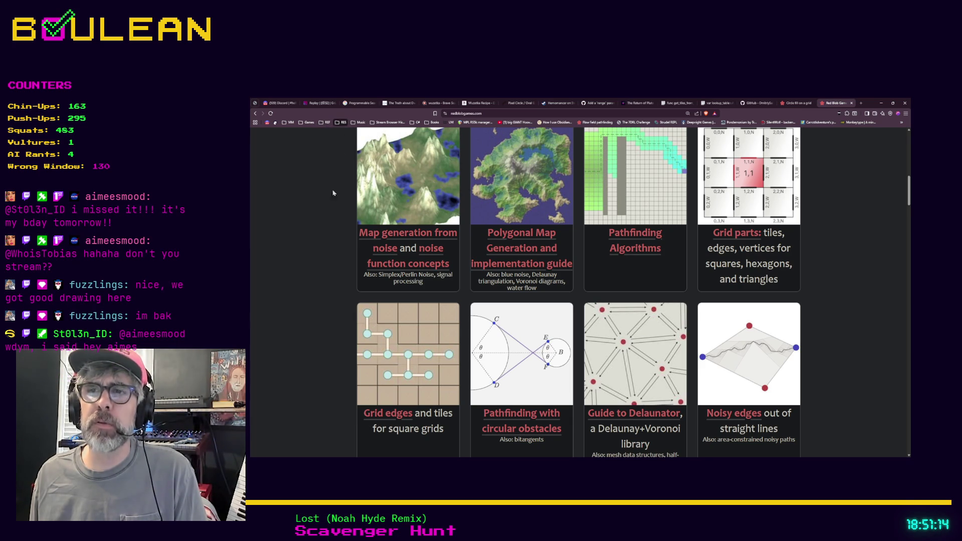
scroll(333, 200, "down", 3)
scroll(331, 251, "down", 2)
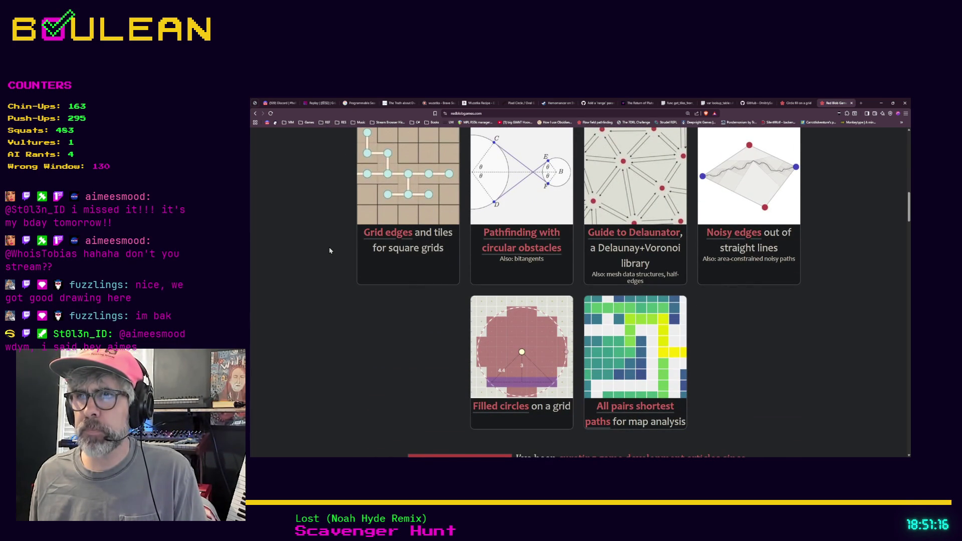
scroll(672, 333, "down", 3)
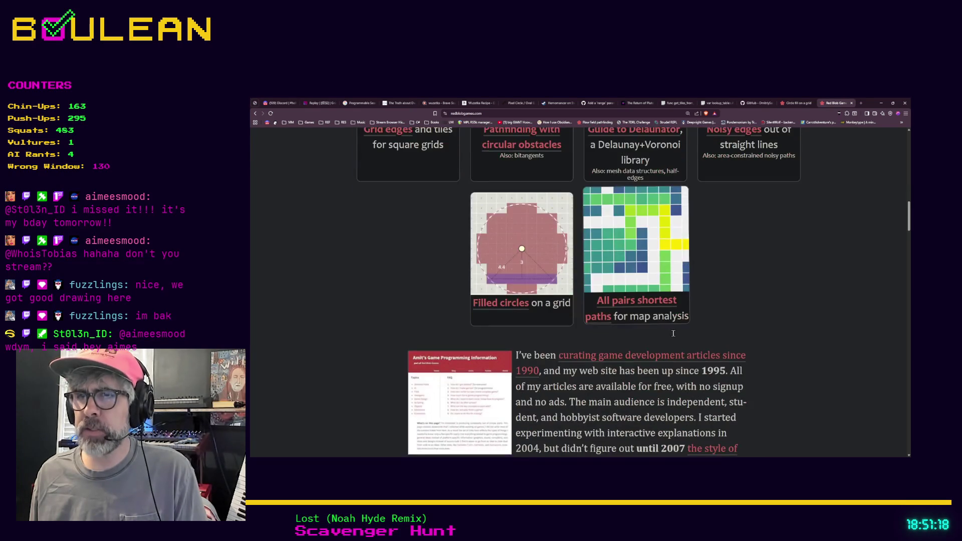
left_click(476, 114)
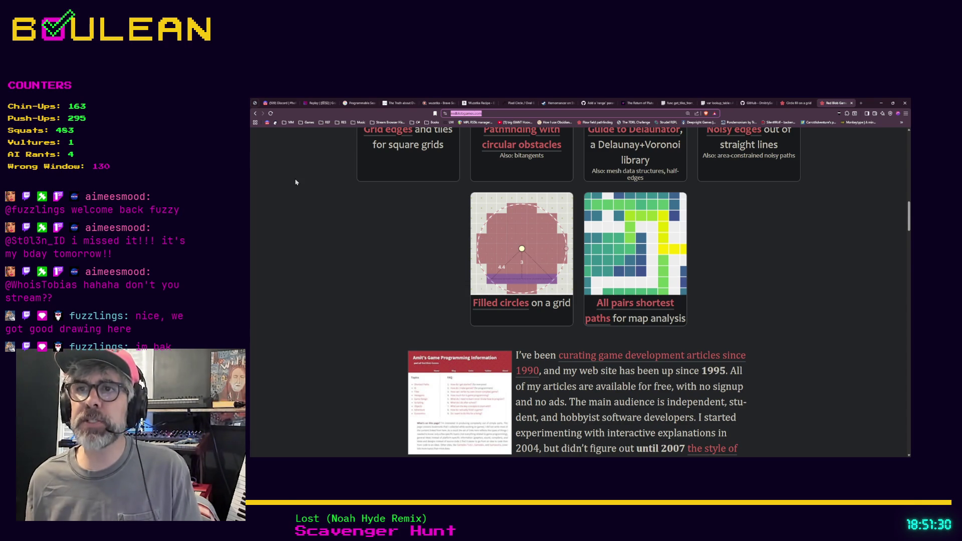
left_click(503, 265)
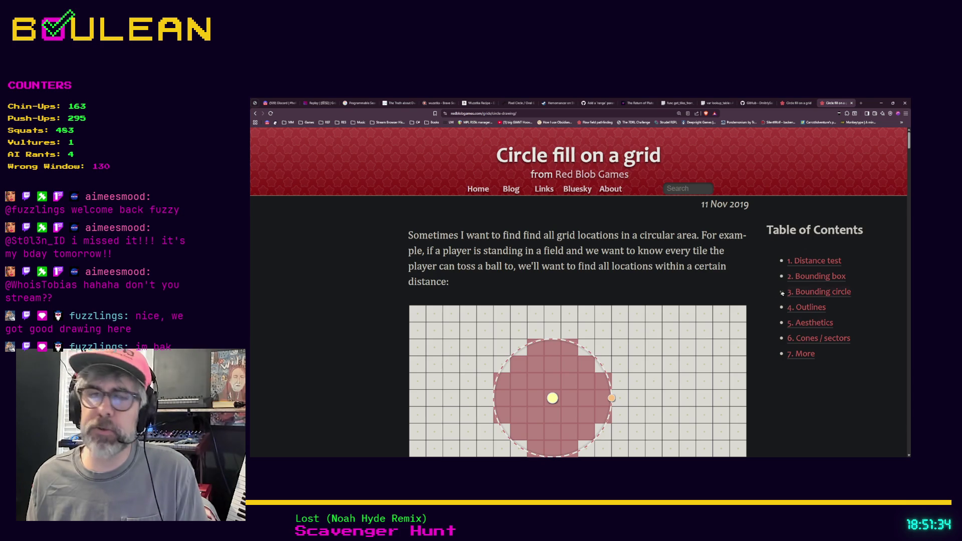
- Jump to '5. Aesthetics' from the table of contents and select that section's address to share
left_click(805, 325)
scroll(659, 287, "down", 1)
scroll(659, 287, "down", 1)
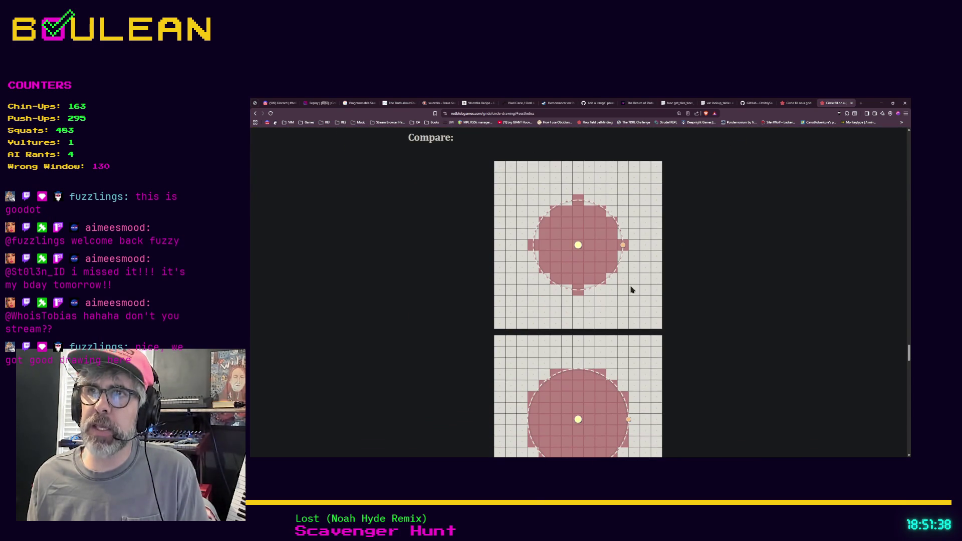
scroll(650, 242, "up", 1)
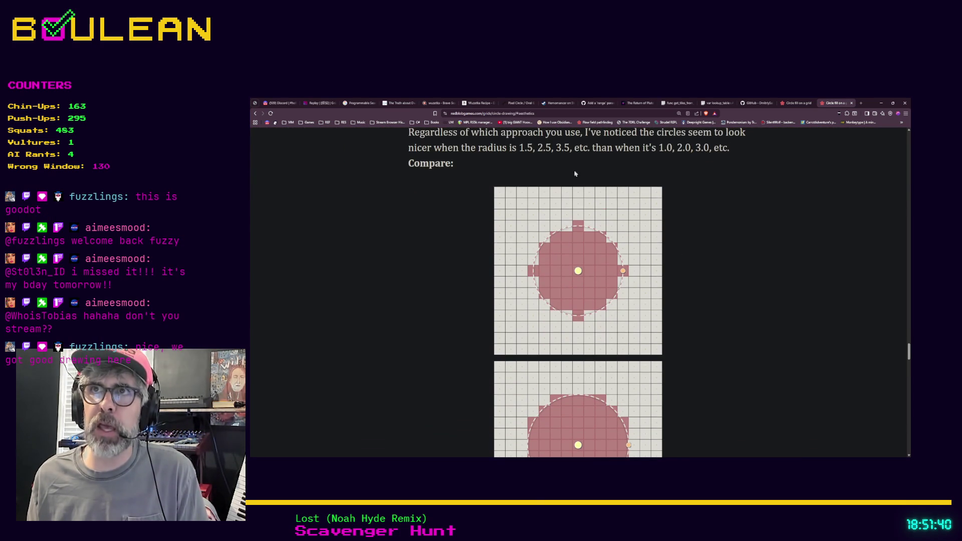
left_click(493, 113)
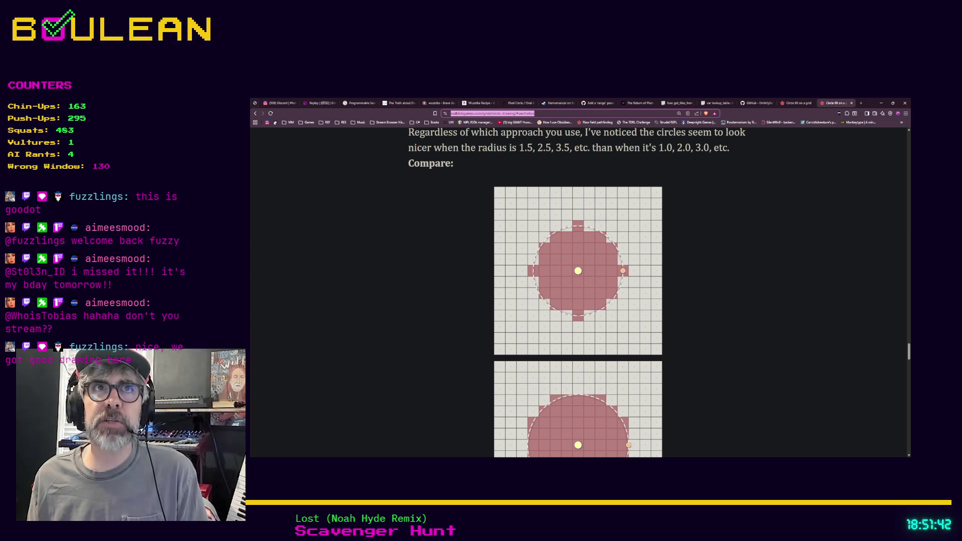
key("alt+Tab")
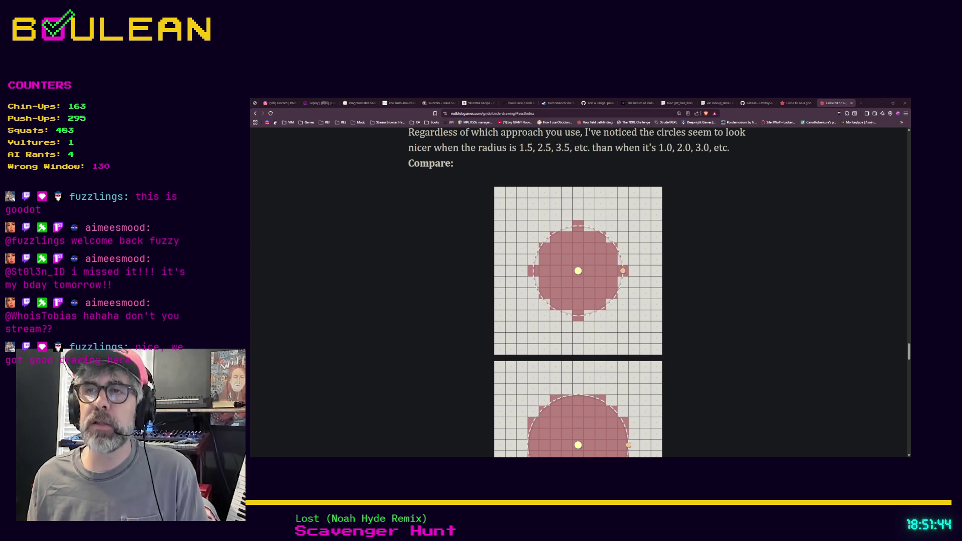
scroll(578, 292, "down", 3)
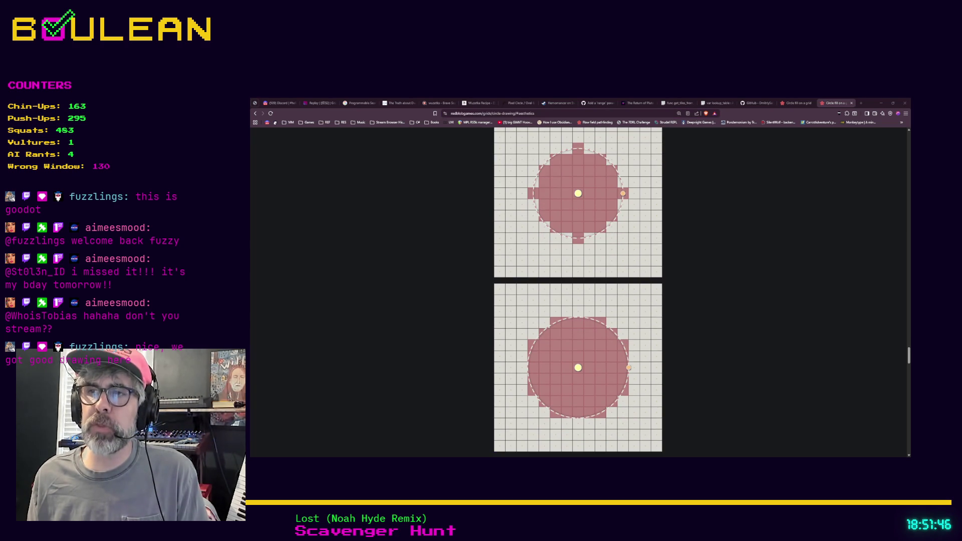
scroll(577, 292, "up", 1)
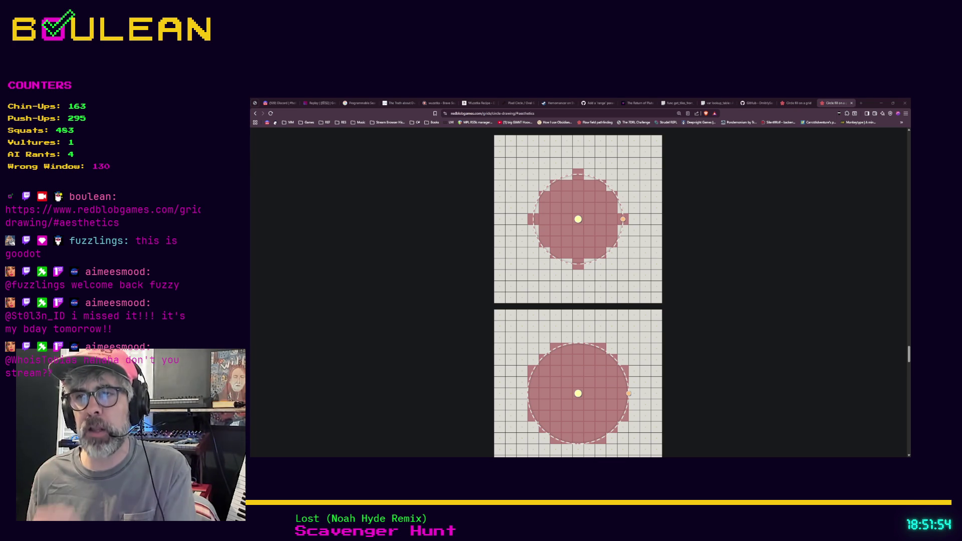
scroll(578, 292, "down", 1)
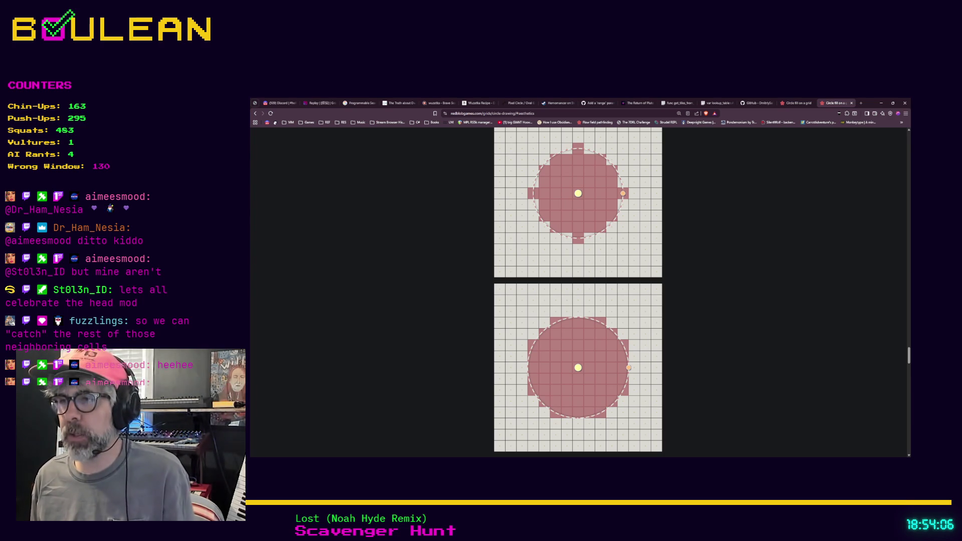
- Minimize the Red Blob Games browser window showing the circle-fill article
left_click(881, 102)
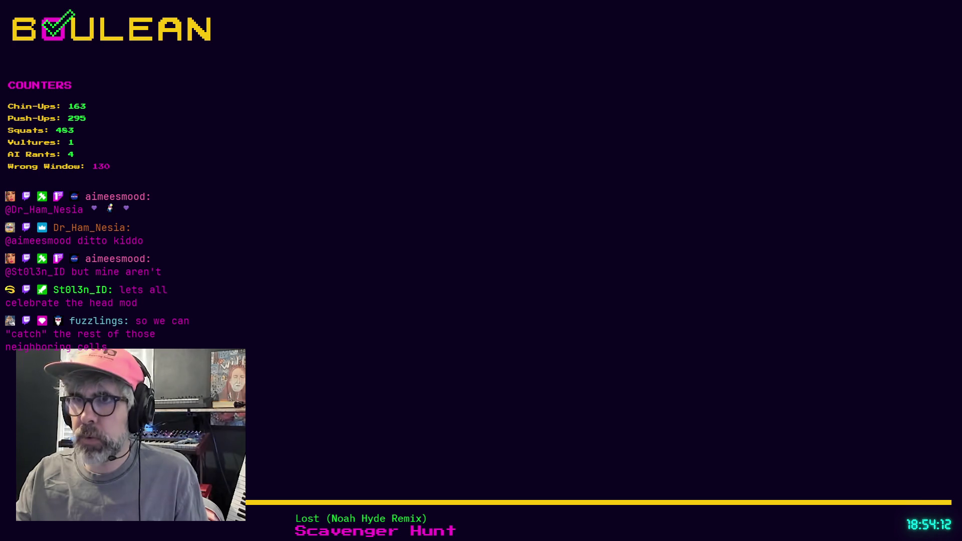
- Back in Godot, scroll grid_object.gd down to empty line 62, then bring up patterns.gd
key("alt+Tab")
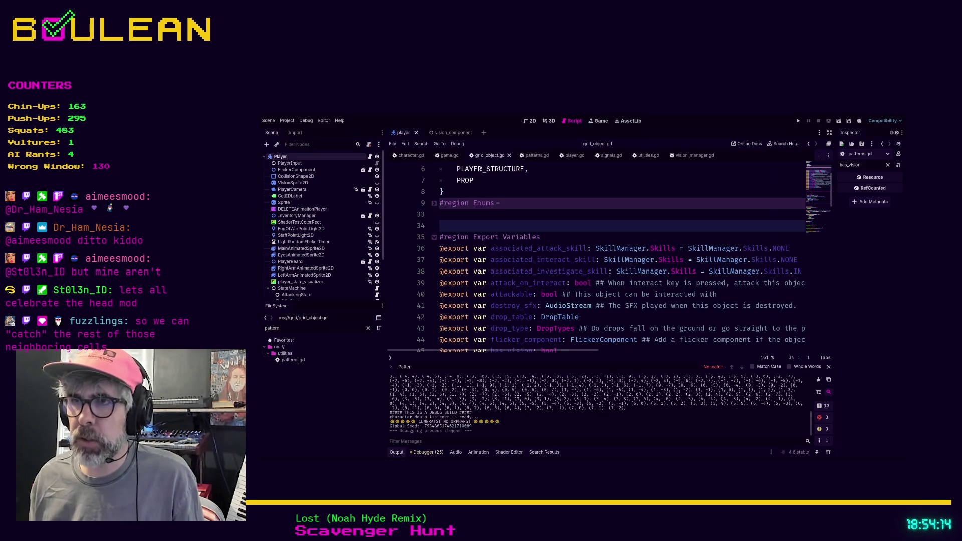
left_click(650, 317)
scroll(651, 320, "down", 3)
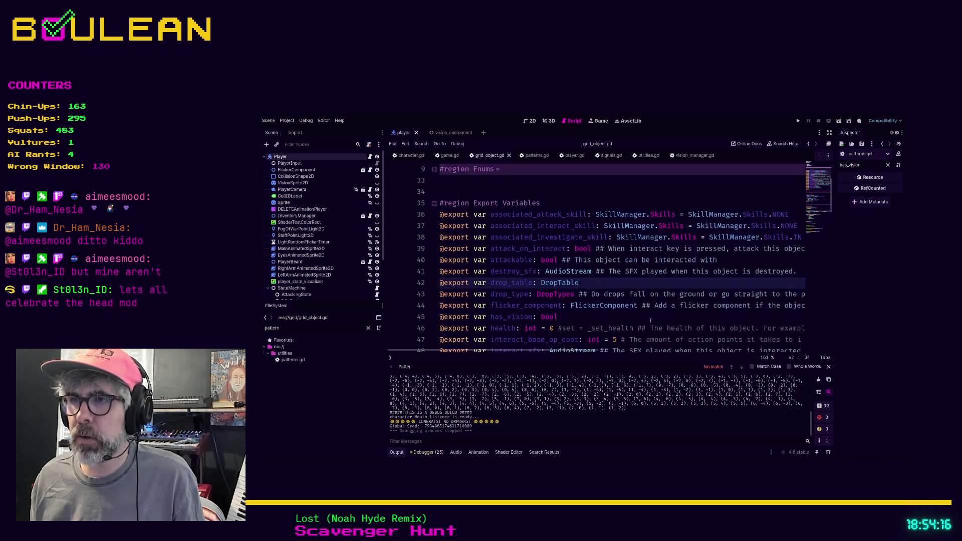
scroll(651, 318, "down", 5)
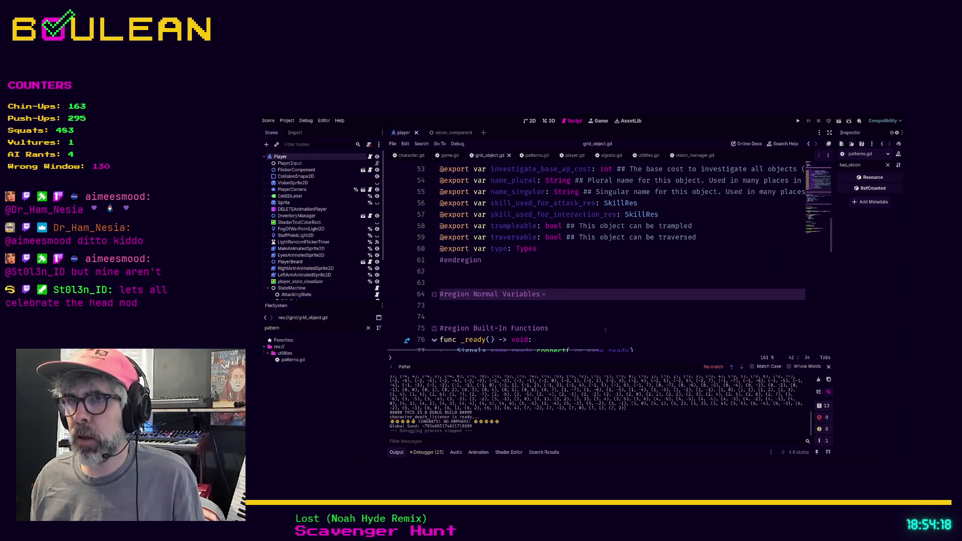
left_click(472, 271)
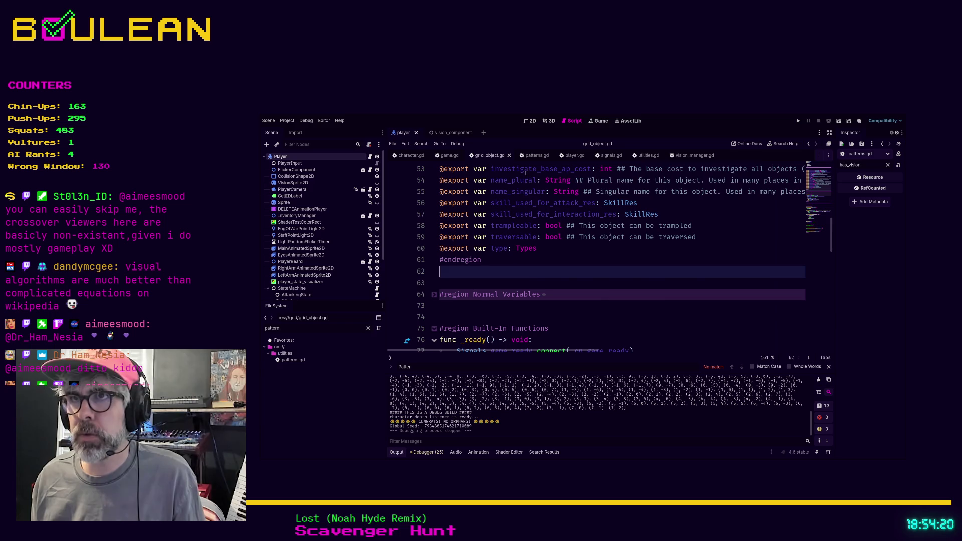
left_click(533, 155)
- Add a blank line at line 21 of patterns.gd, above get_square_range_pattern
scroll(527, 226, "down", 3)
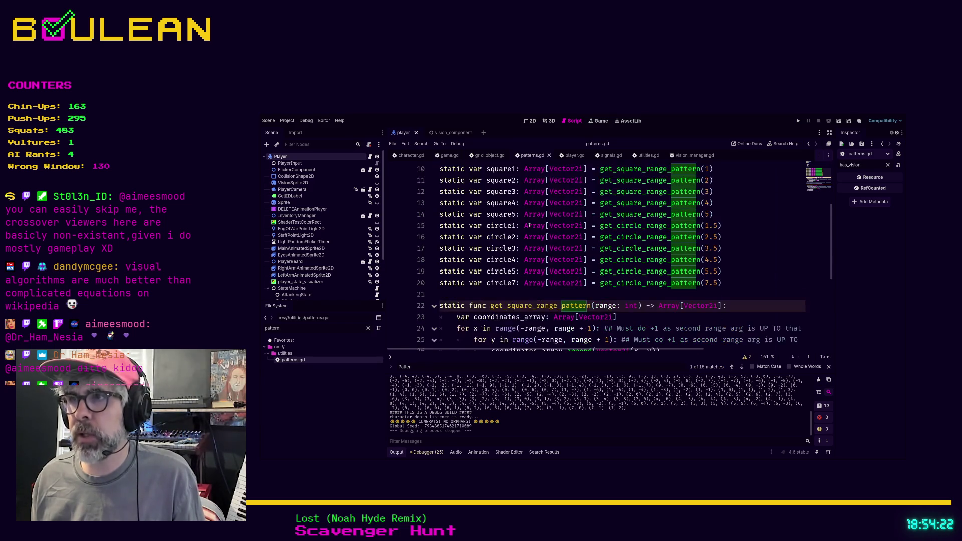
left_click(515, 295)
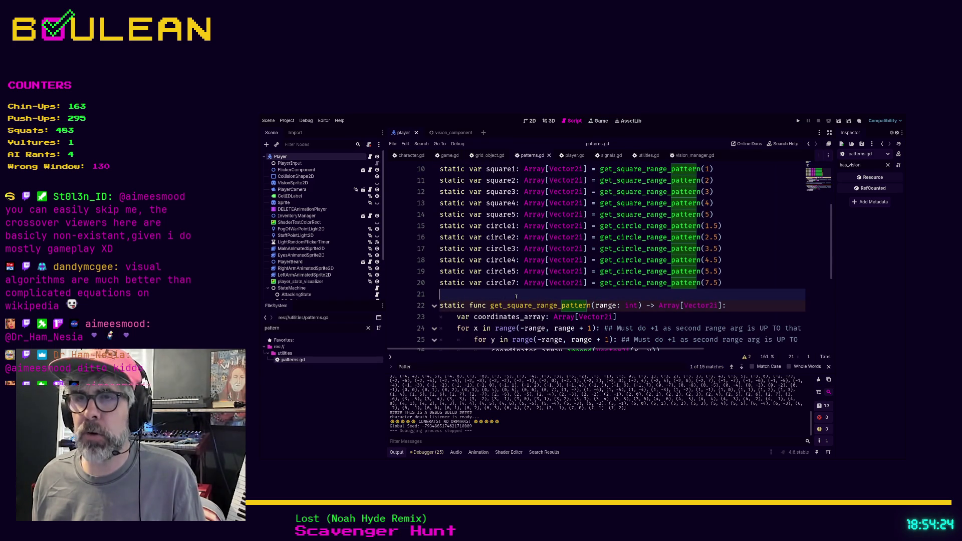
key("Return")
key("Up")
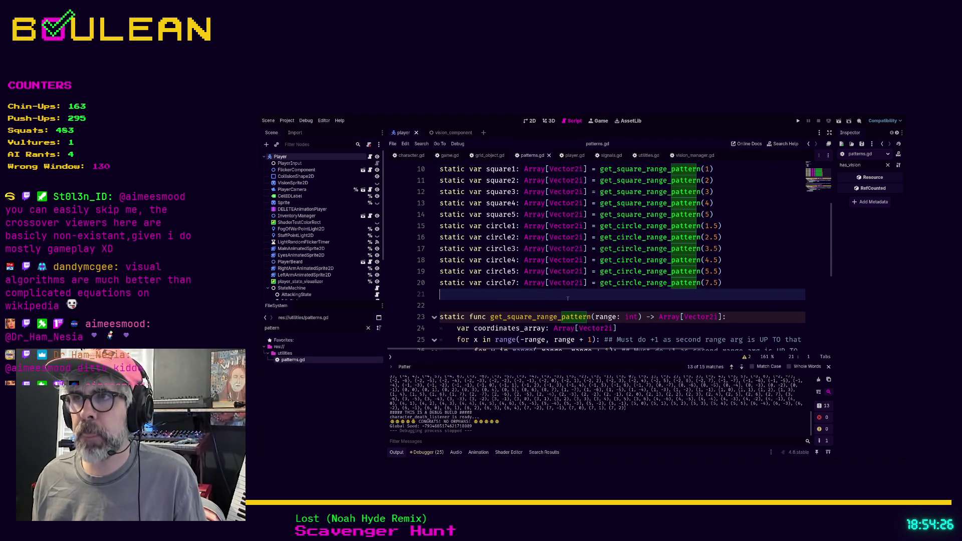
scroll(465, 271, "up", 1)
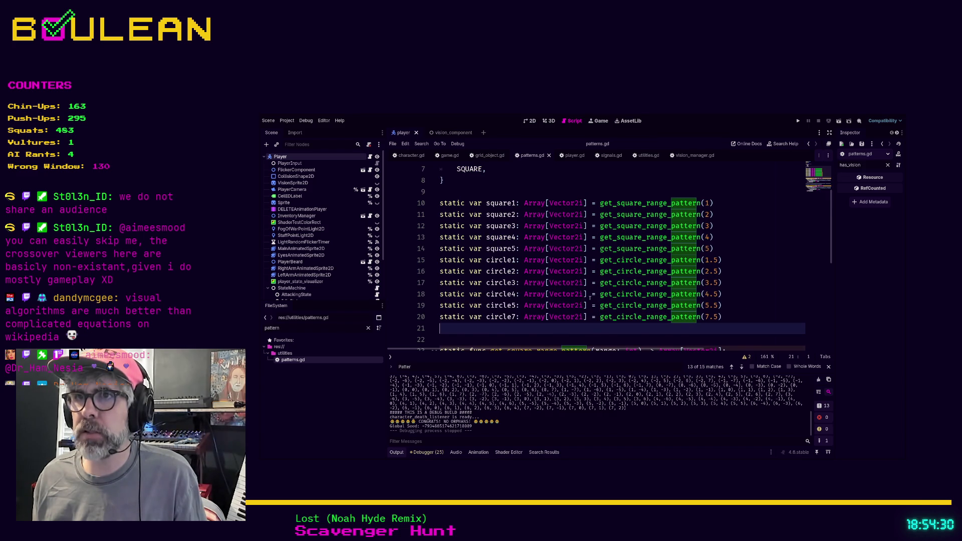
scroll(584, 294, "down", 2)
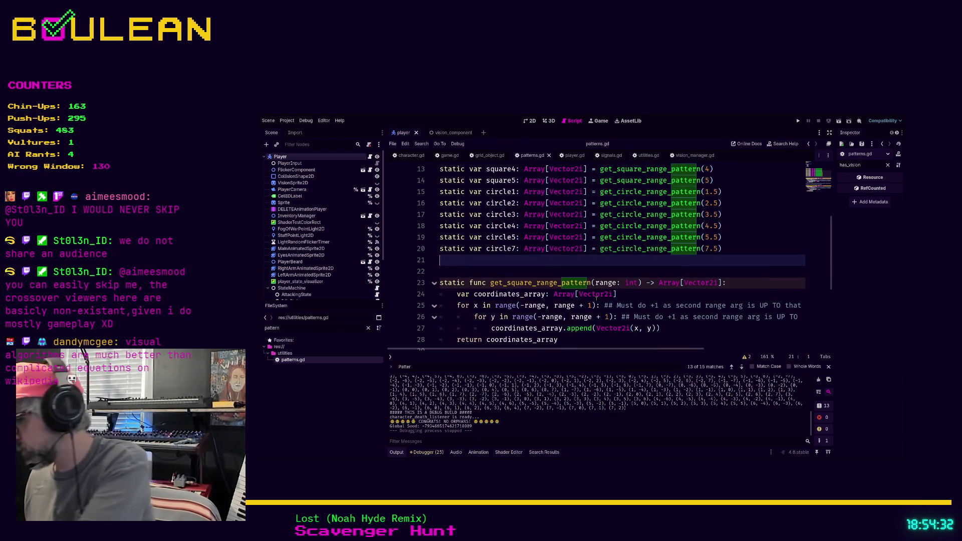
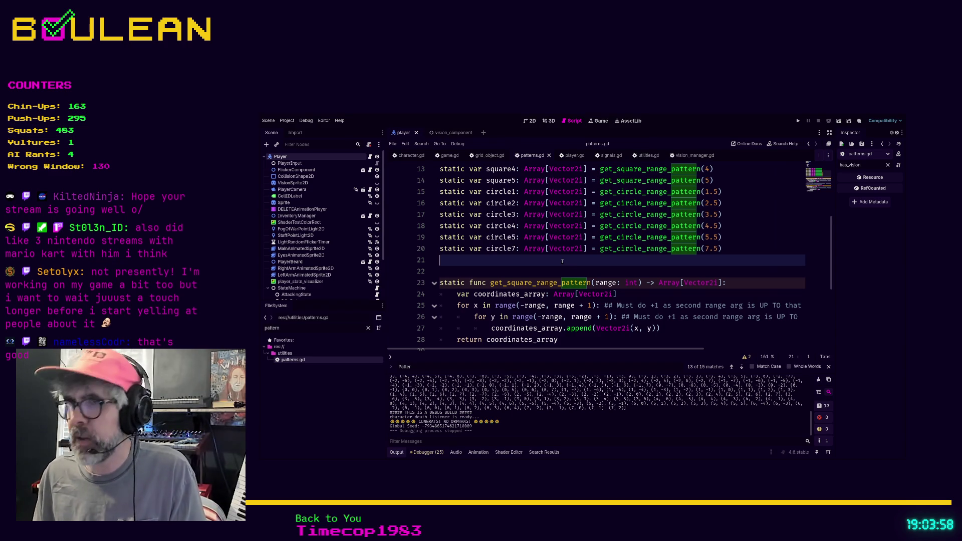
- Run the project with F5 to load the forest map with the wizard and MOV:5 range markers
key("F5")
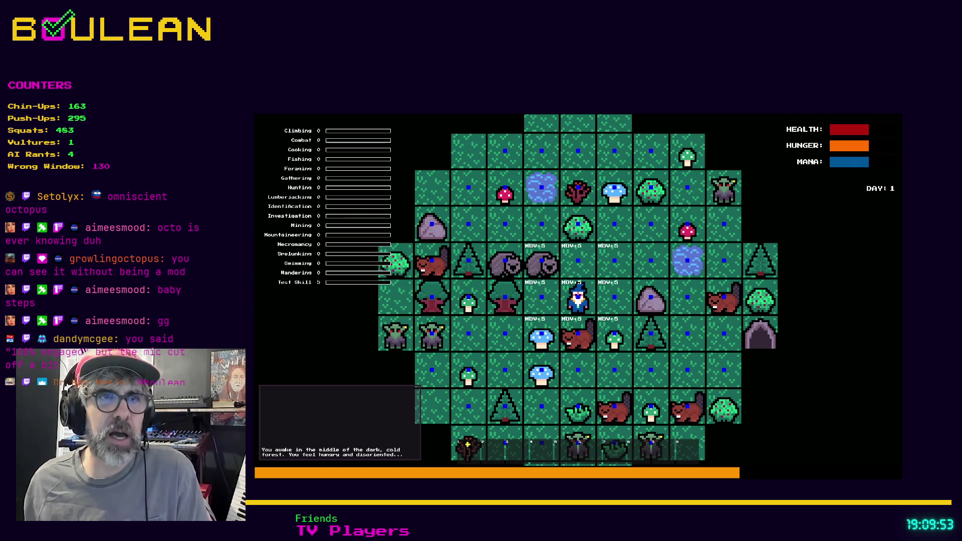
left_click(609, 285)
key("Down")
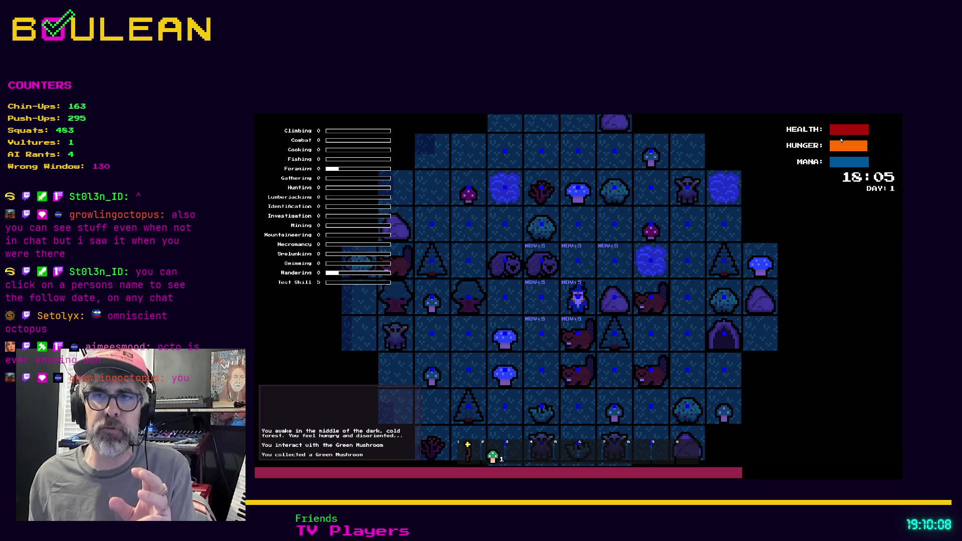
key("2")
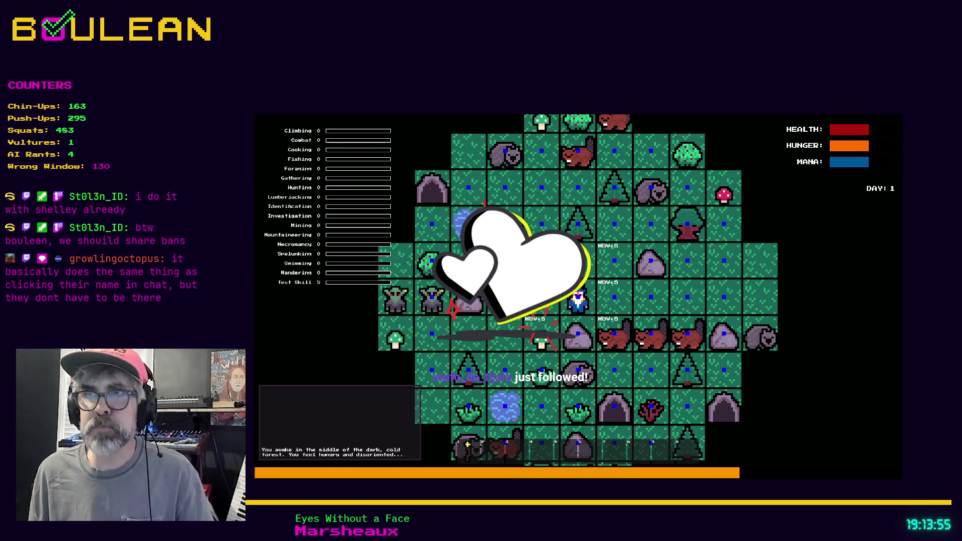
- Bring up the crafting panel listing recipes like Drying Rack and Torch from a board tile
right_click(600, 282)
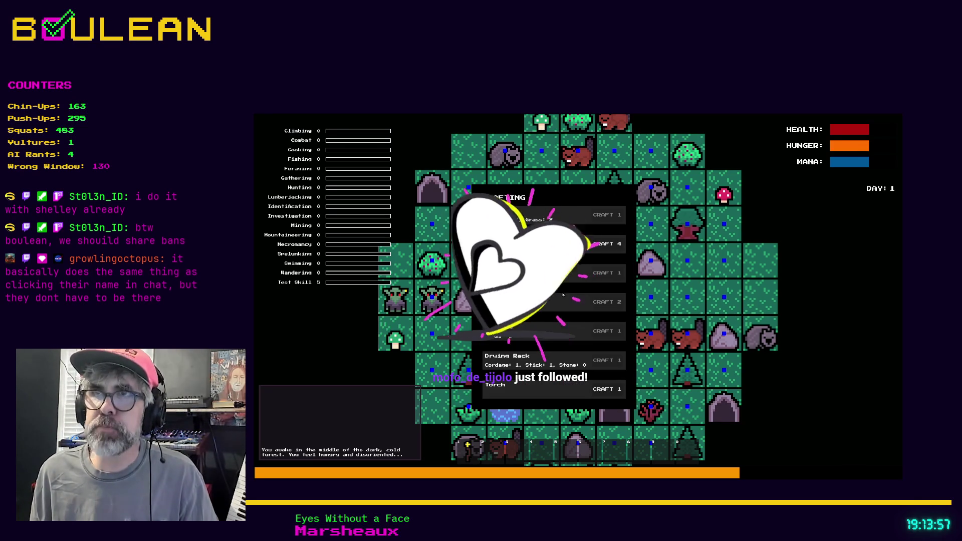
- Dismiss the crafting menu, check the range pattern, then stop the game with Escape
left_click(600, 281)
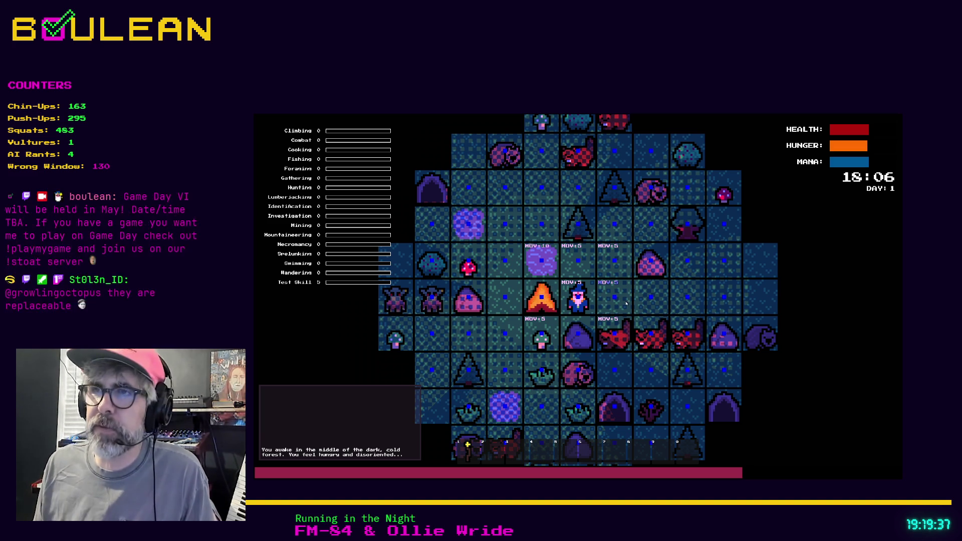
key("Escape")
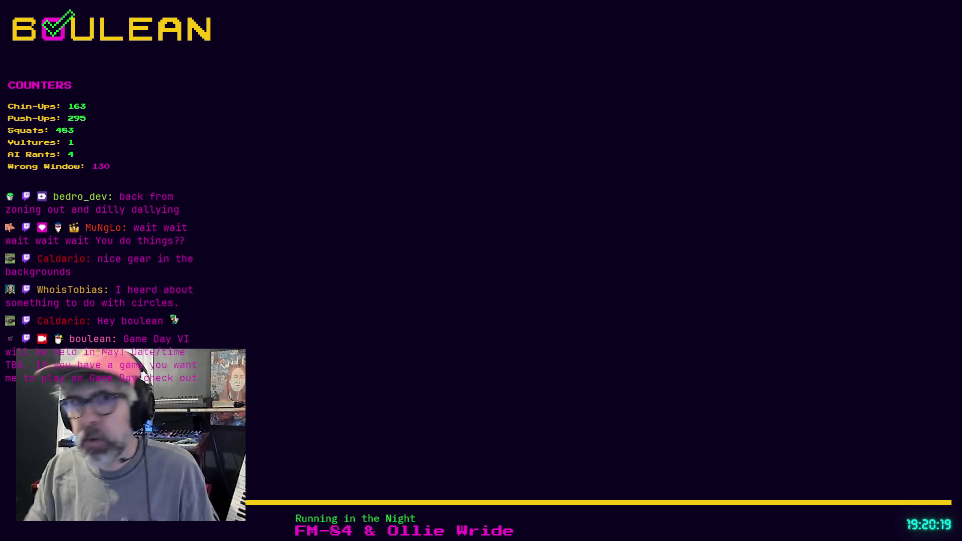
- Filter the FileSystem dock with 'cell' and open cell.gd in the script editor
type("cell")
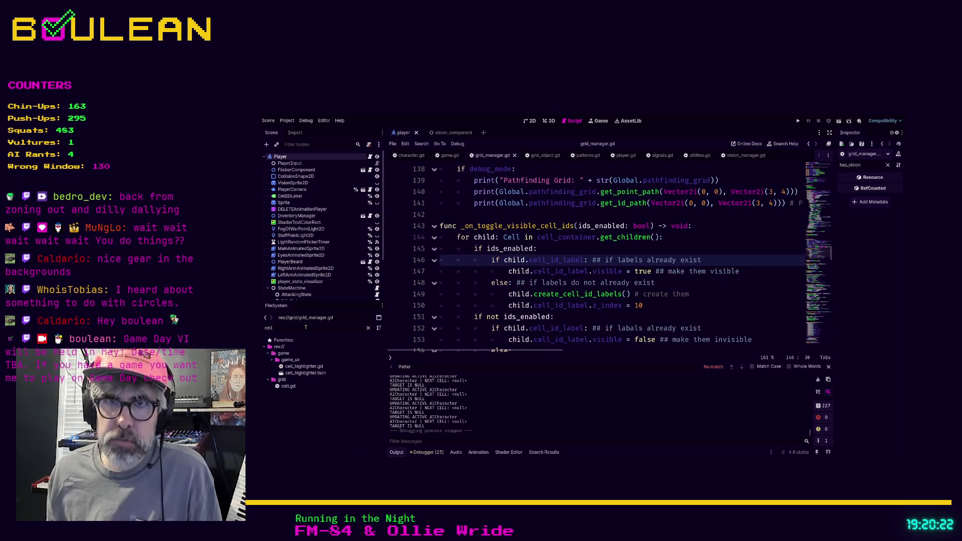
double_click(288, 385)
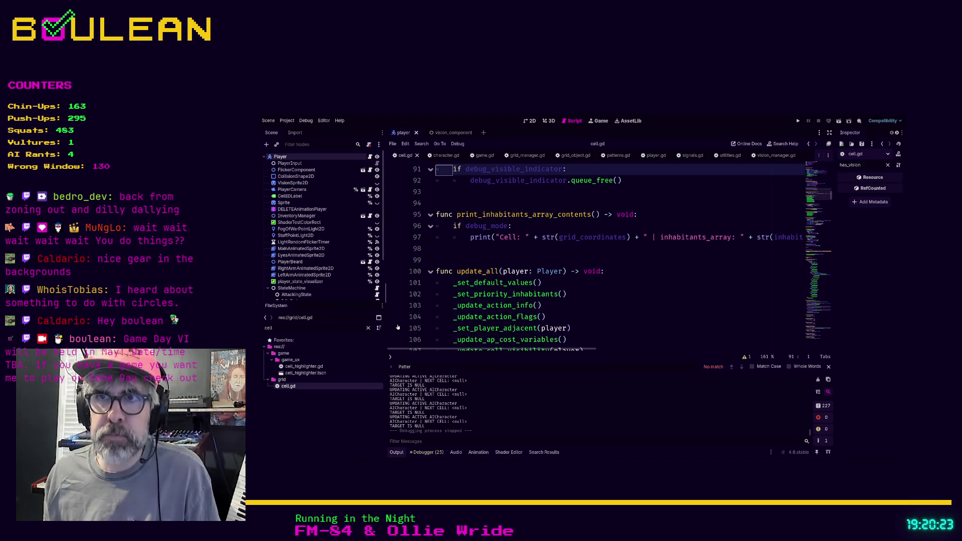
- Search cell.gd for the text 'visible' with the find bar
scroll(580, 257, "up", 4)
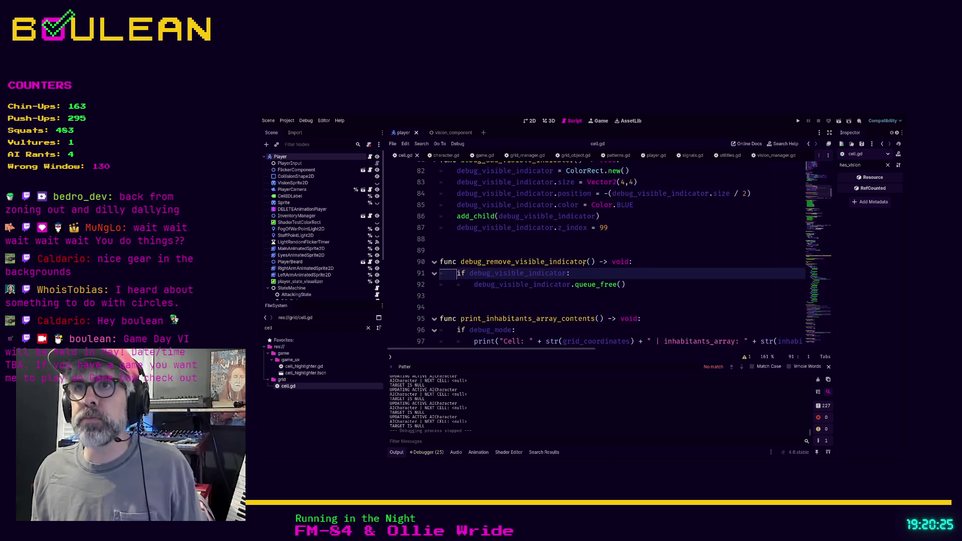
left_click(576, 250)
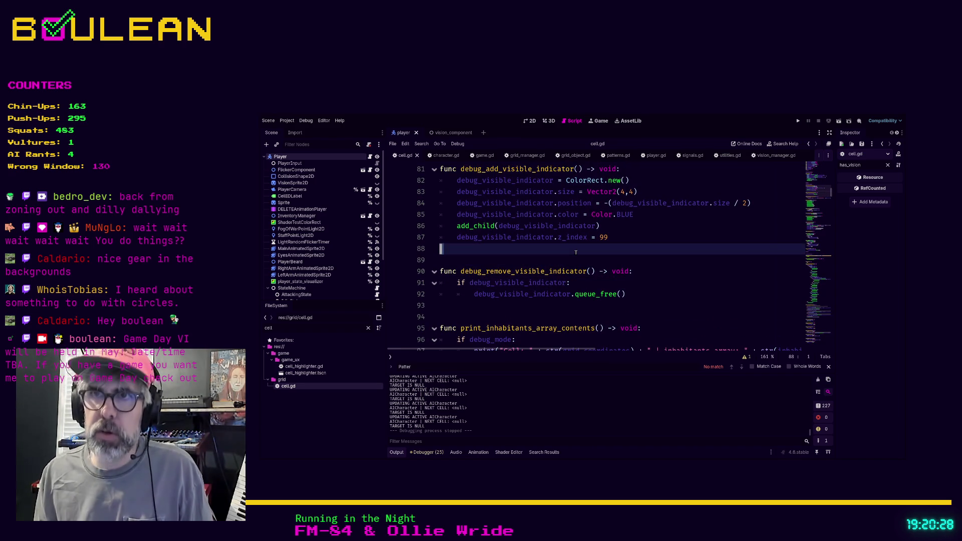
key("ctrl+f")
type("visible")
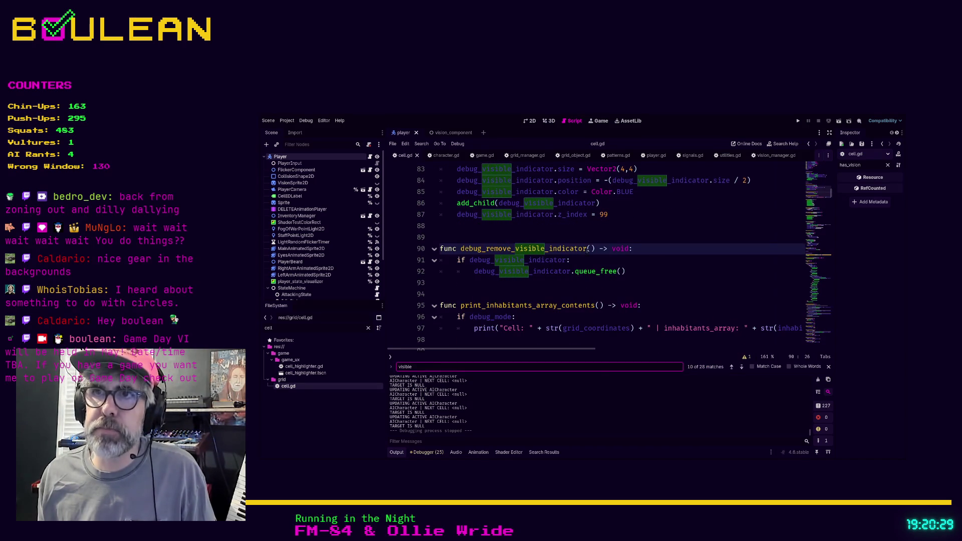
- Step back through 'visible' matches to the first one near line 34
left_click(731, 367)
left_click(732, 366)
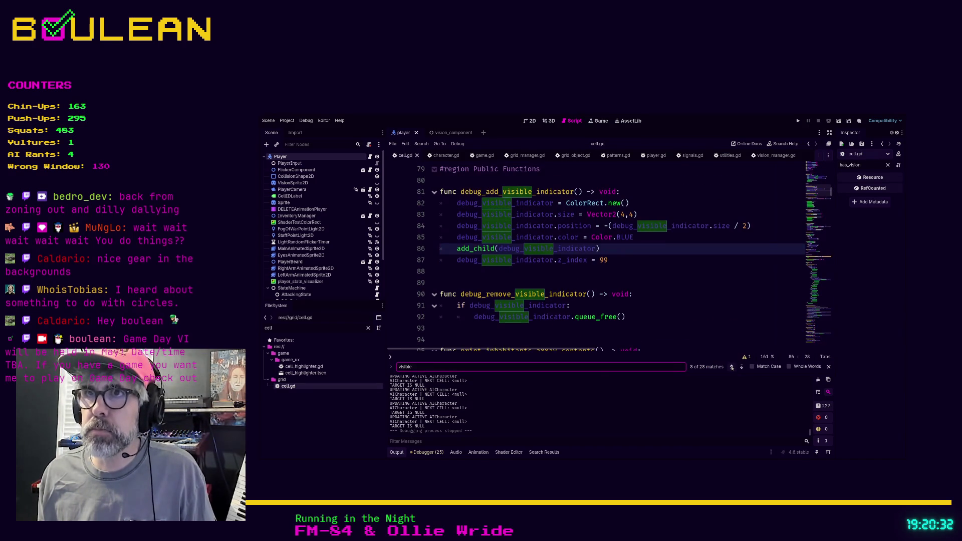
left_click(732, 367)
left_click(732, 366)
left_click(732, 366)
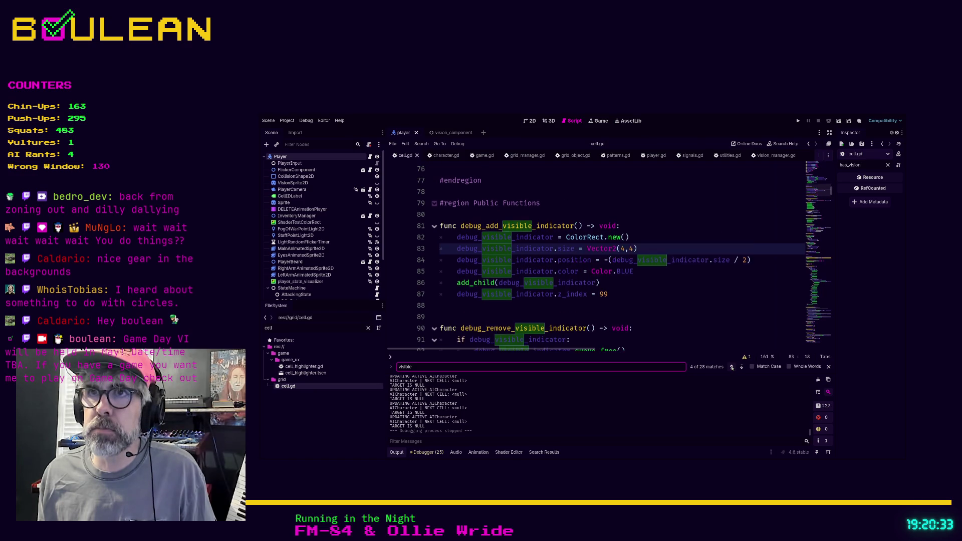
left_click(732, 367)
left_click(732, 366)
left_click(732, 367)
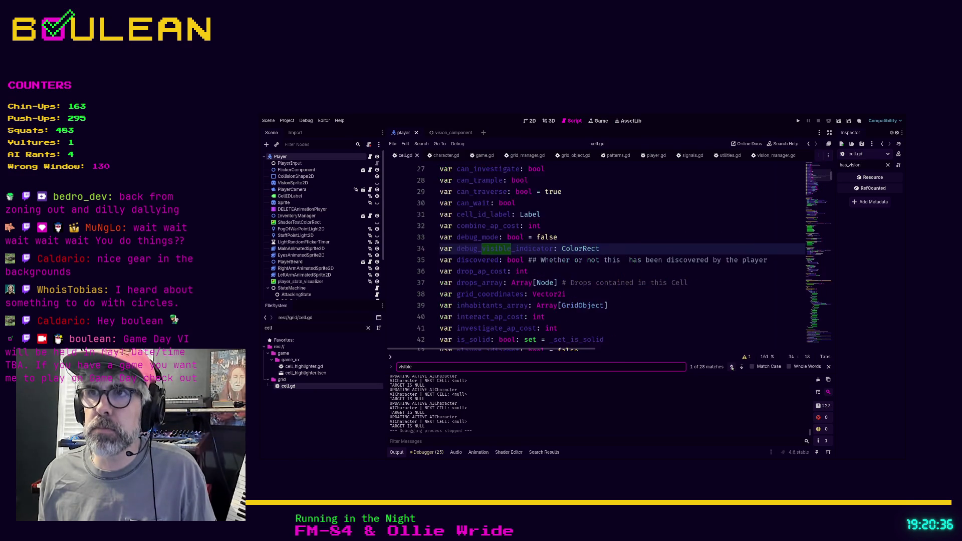
left_click(732, 367)
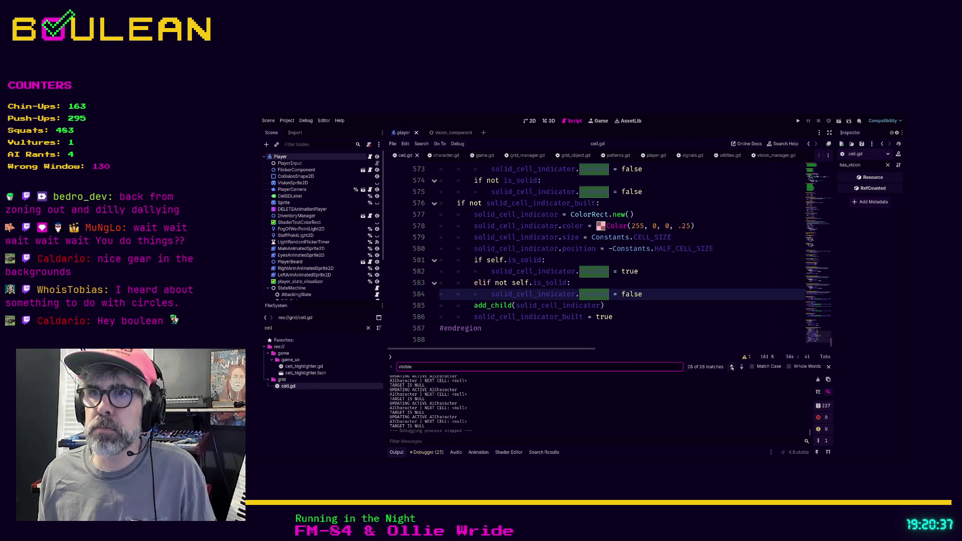
- Step back to the 'visible' match in _hide_cell, view _reveal_cell above, then search '_reveal'
left_click(732, 367)
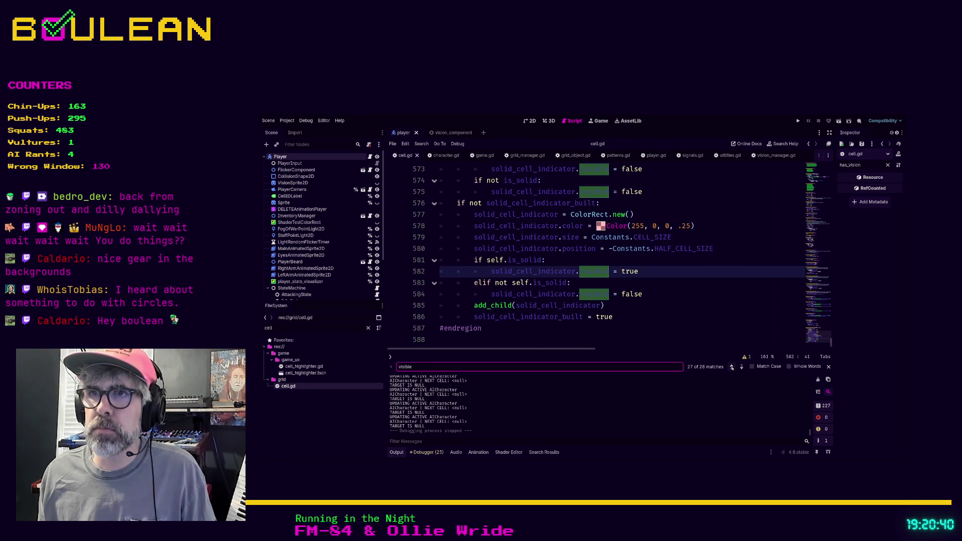
left_click(732, 367)
left_click(732, 367)
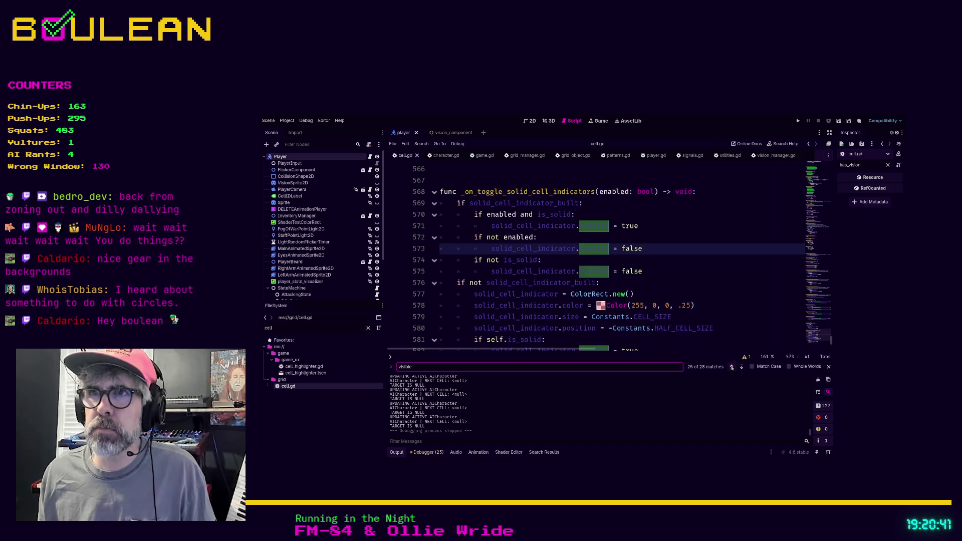
left_click(731, 366)
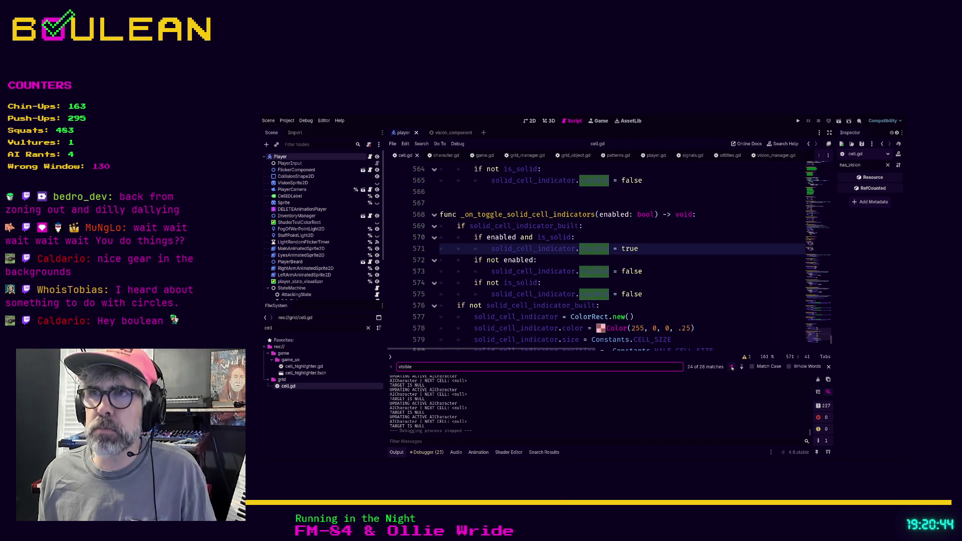
left_click(732, 367)
left_click(731, 366)
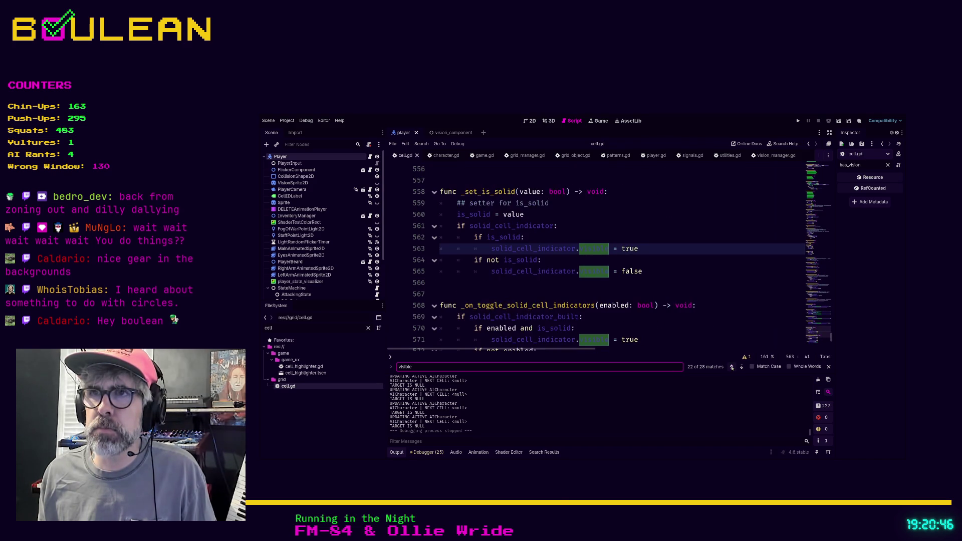
left_click(732, 367)
scroll(622, 267, "up", 3)
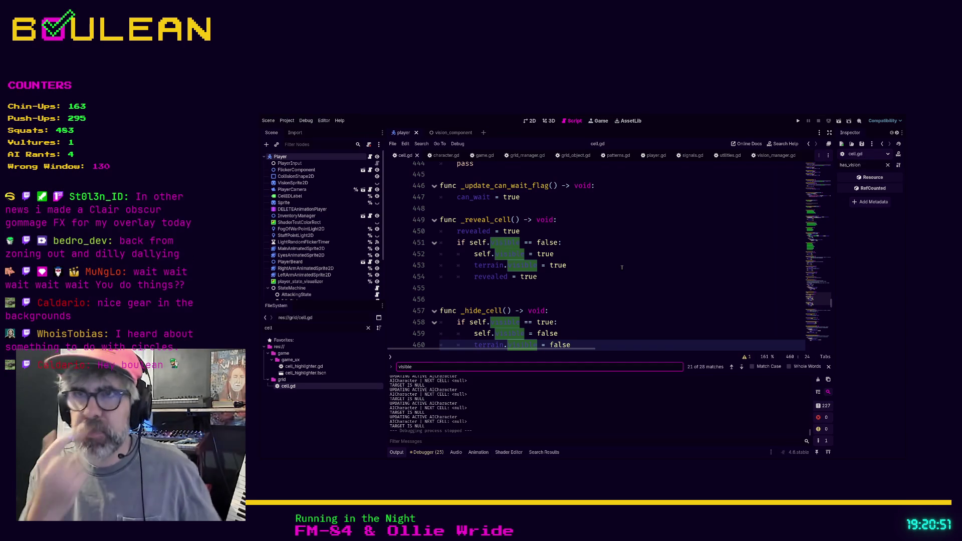
type("_reveal")
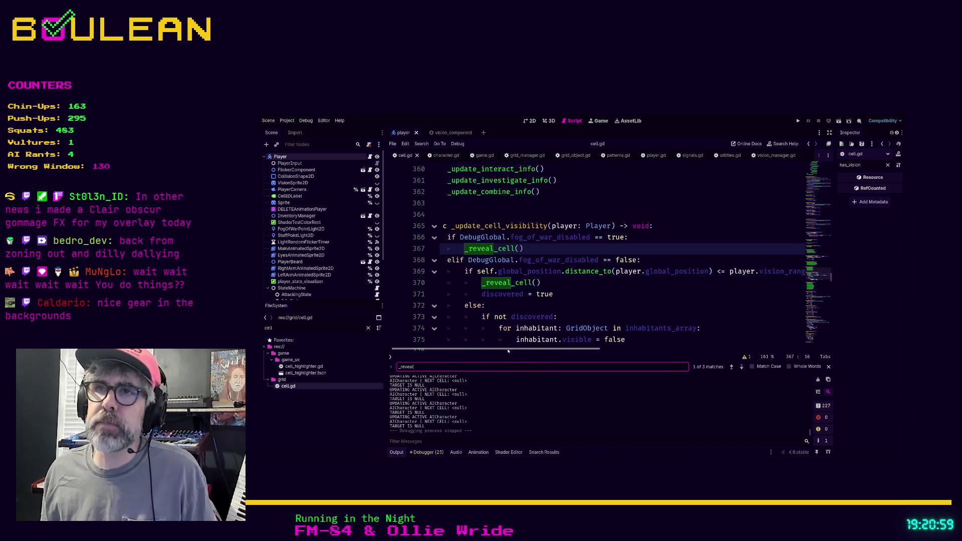
- Place the cursor on the vision-range distance check at line 369 of _update_cell_visibility
left_click(475, 271)
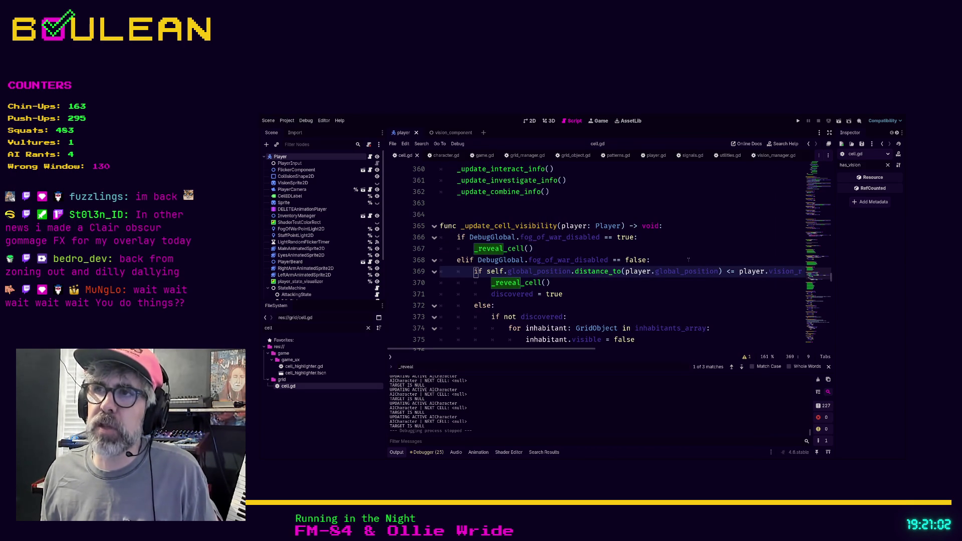